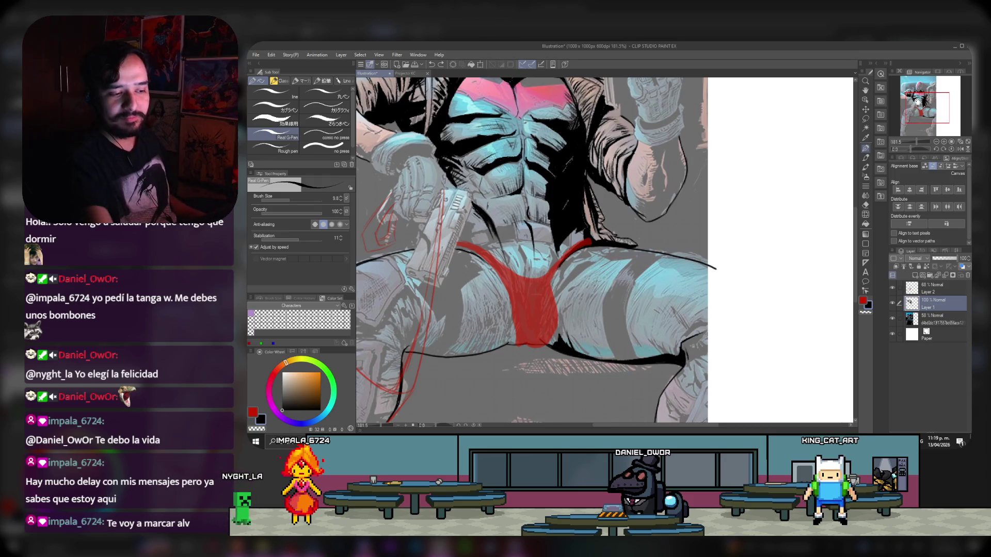
# - Bring the lower body into view and ink a black stroke beside the gun
pyautogui.moveTo(927, 100)
pyautogui.mouseDown()
pyautogui.moveTo(921, 110)
pyautogui.moveTo(920, 101)
pyautogui.mouseUp()
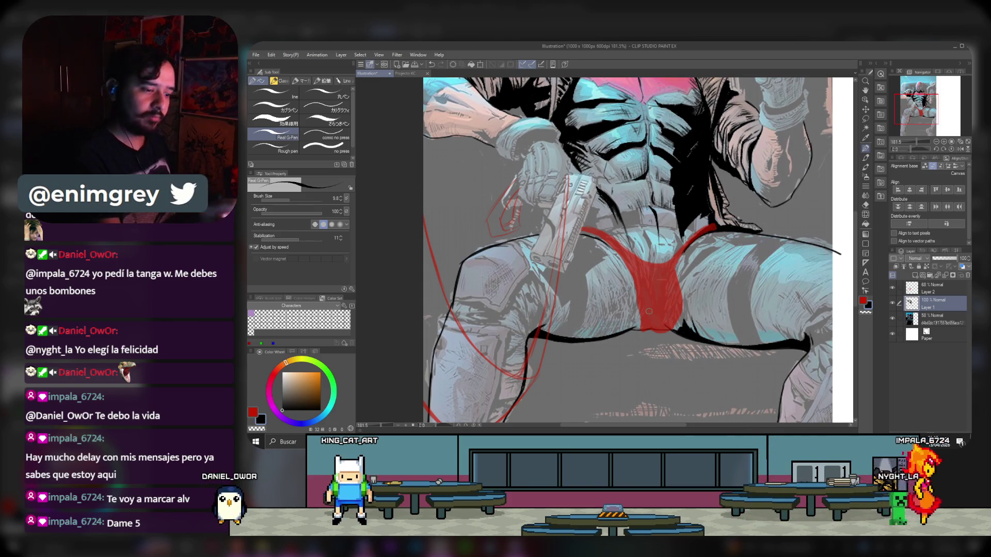
pyautogui.scroll(2, 645, 292)
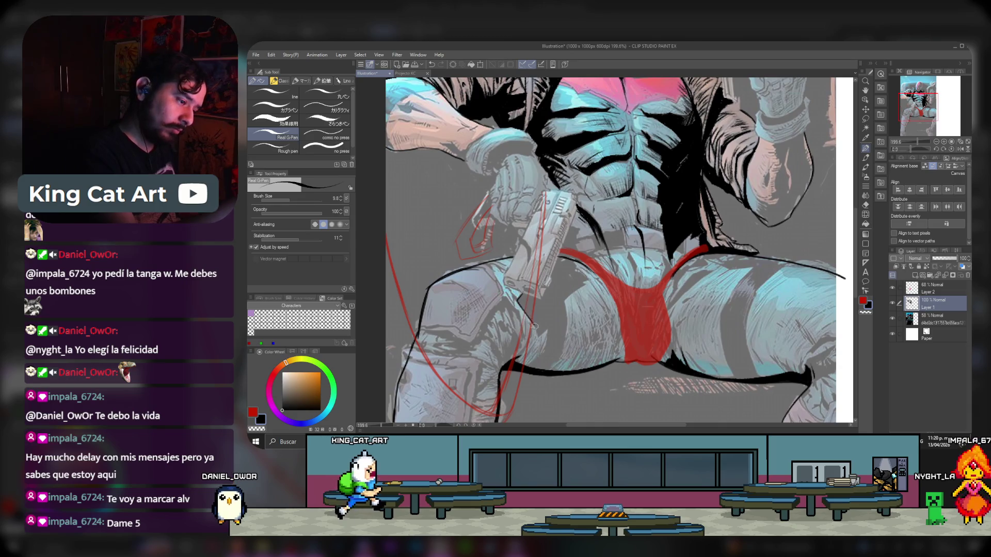
pyautogui.moveTo(541, 333); pyautogui.dragTo(565, 311)
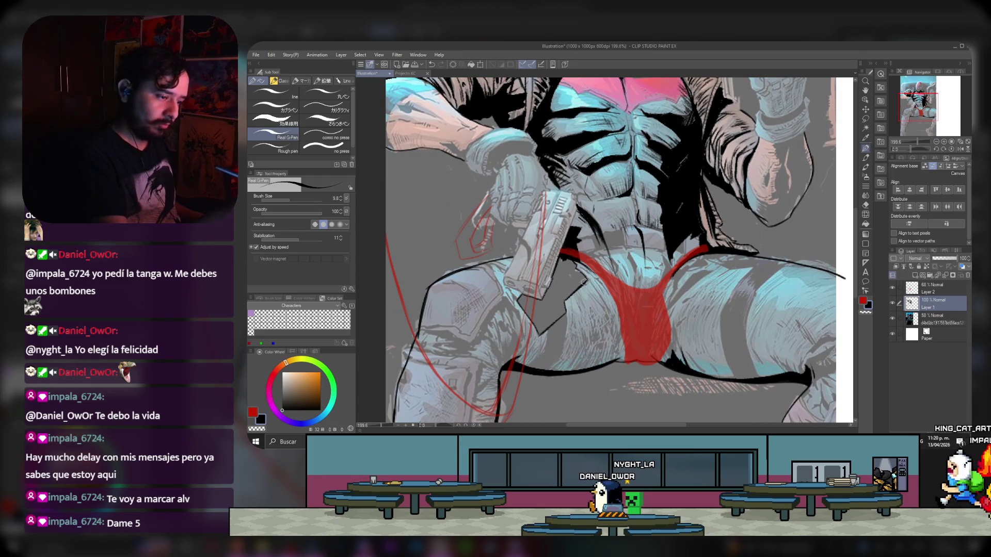
pyautogui.click(865, 224)
# - Fill the grey gap next to the gun with solid black and return to the pen
pyautogui.click(547, 294)
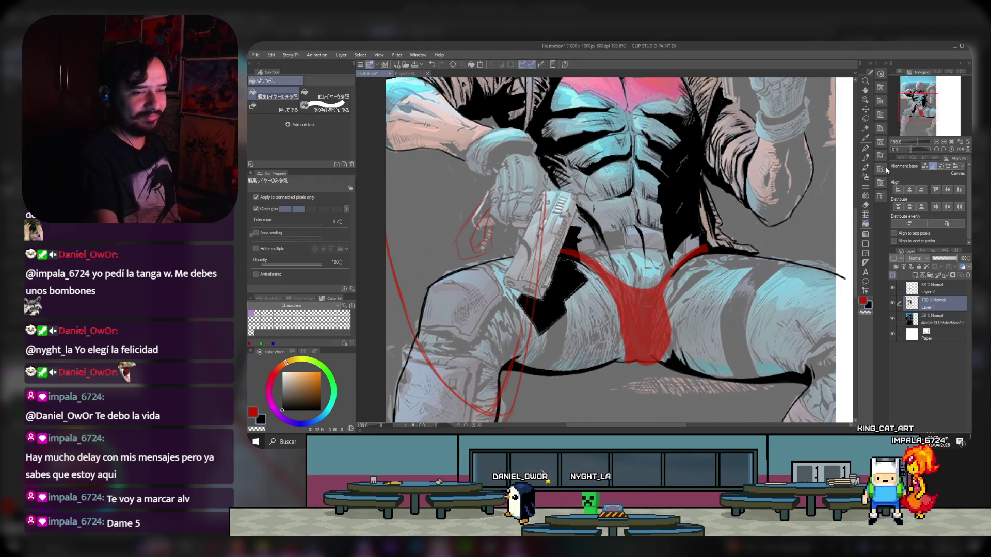
pyautogui.click(867, 150)
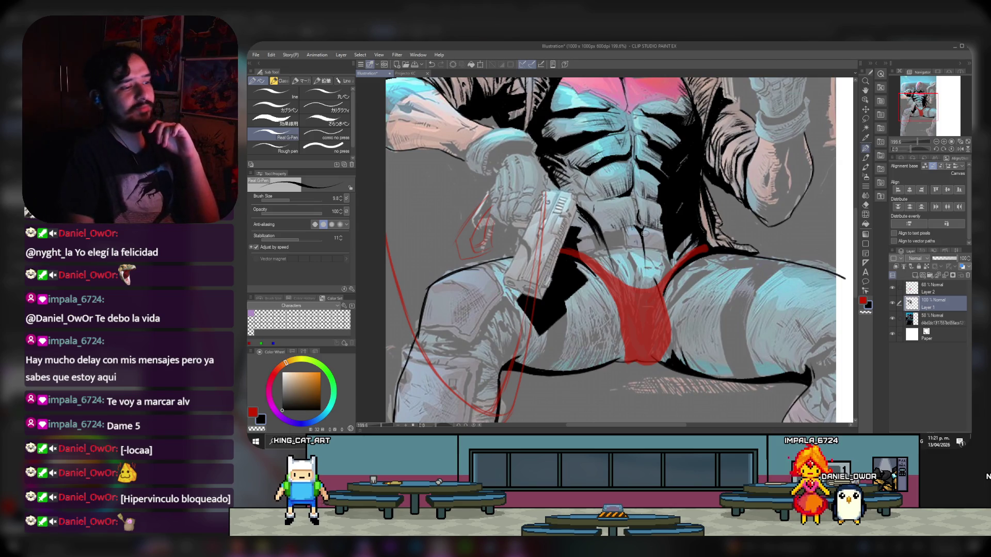
pyautogui.scroll(-3, 530, 262)
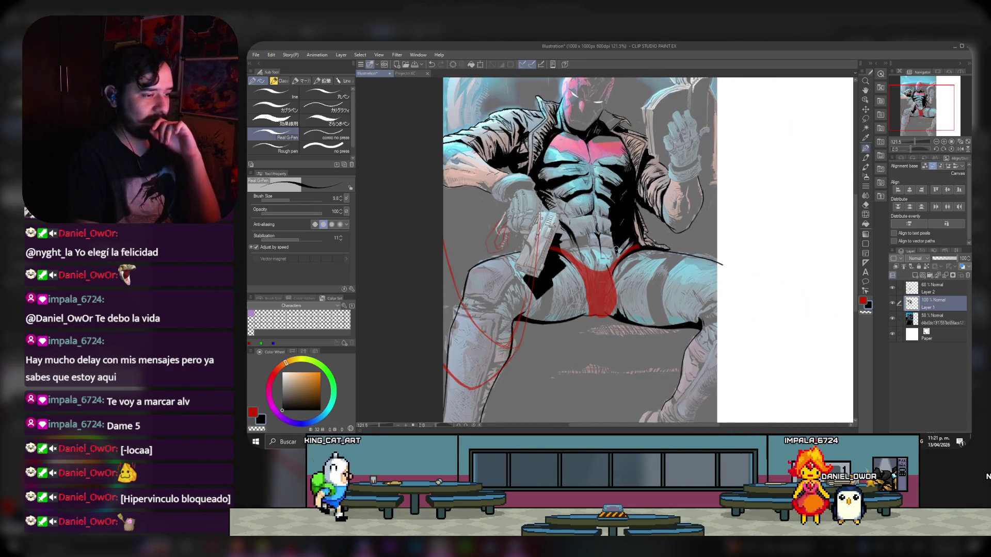
# - Zoom out to check the whole figure, then zoom in on the helmet and chest
pyautogui.scroll(1, 632, 236)
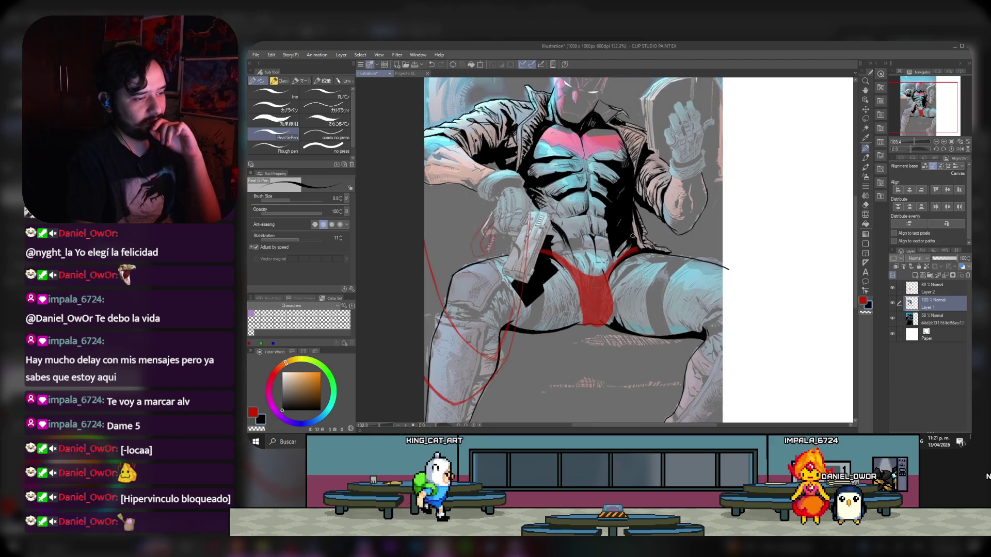
pyautogui.scroll(-1, 632, 236)
pyautogui.scroll(2, 678, 287)
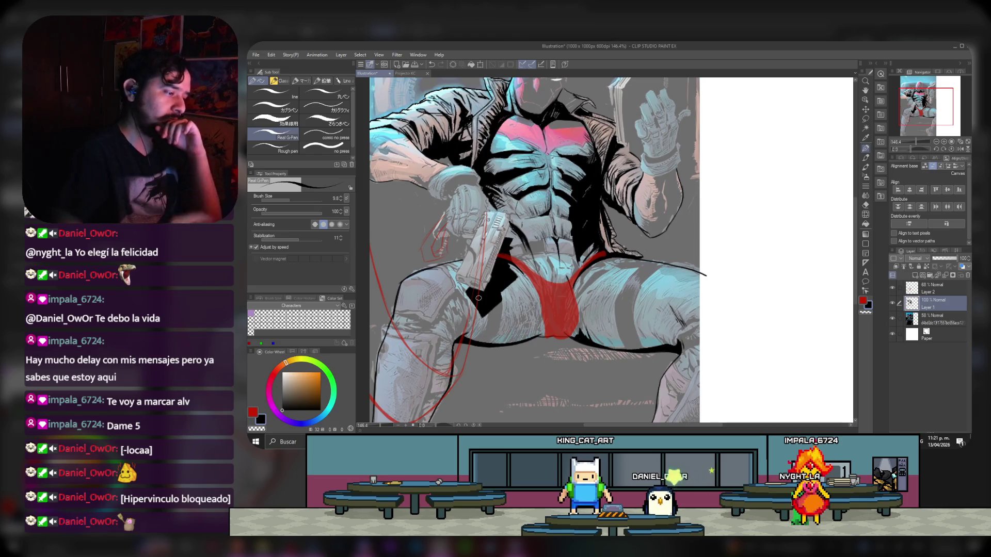
pyautogui.scroll(-2, 478, 297)
pyautogui.scroll(1, 449, 174)
pyautogui.scroll(2, 550, 170)
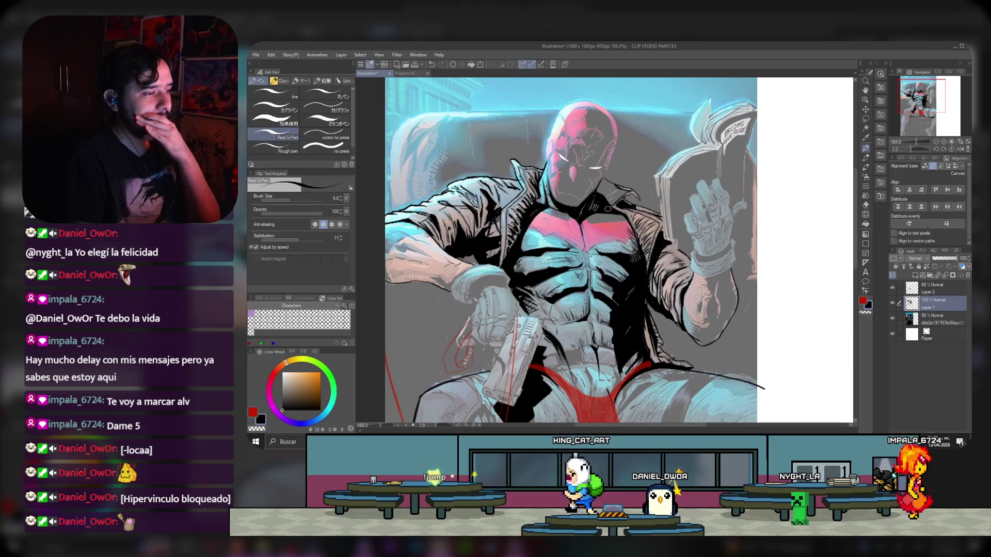
pyautogui.scroll(-3, 513, 157)
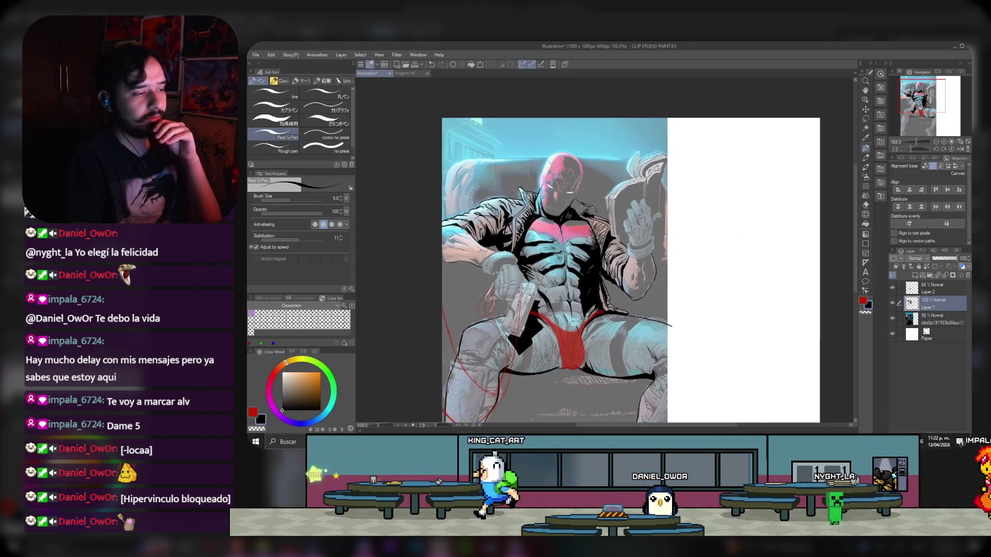
pyautogui.scroll(3, 552, 191)
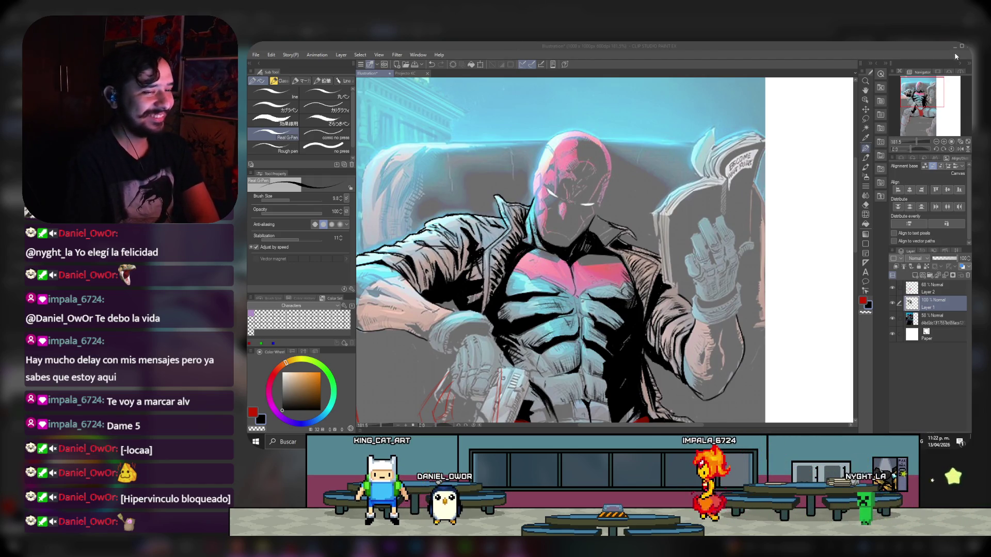
pyautogui.click(912, 93)
pyautogui.scroll(1, 640, 256)
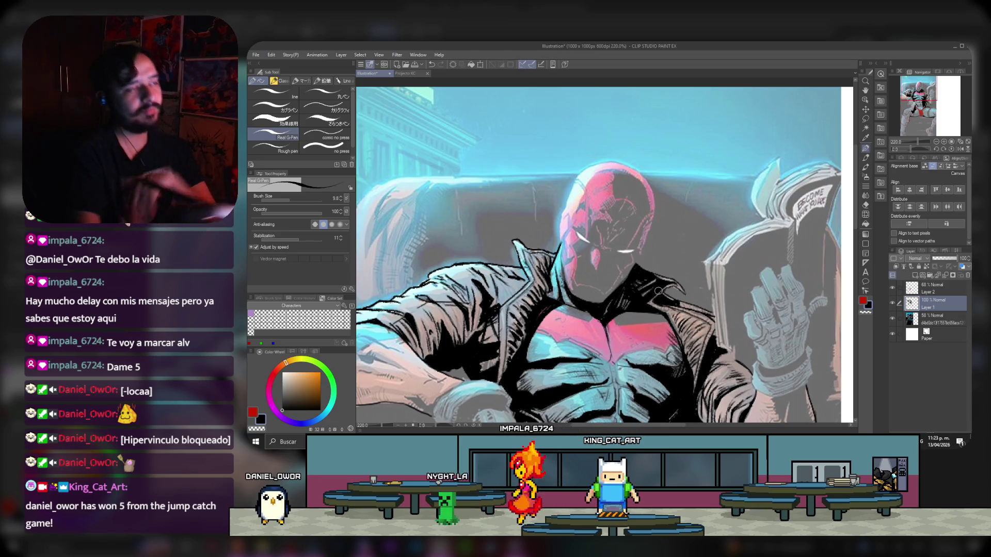
pyautogui.scroll(-1, 556, 199)
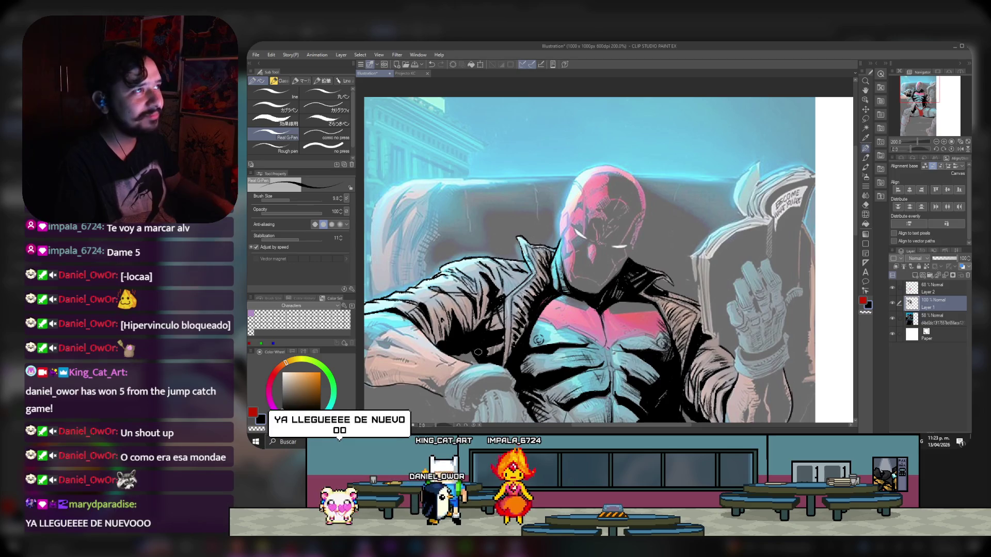
pyautogui.scroll(-3, 599, 219)
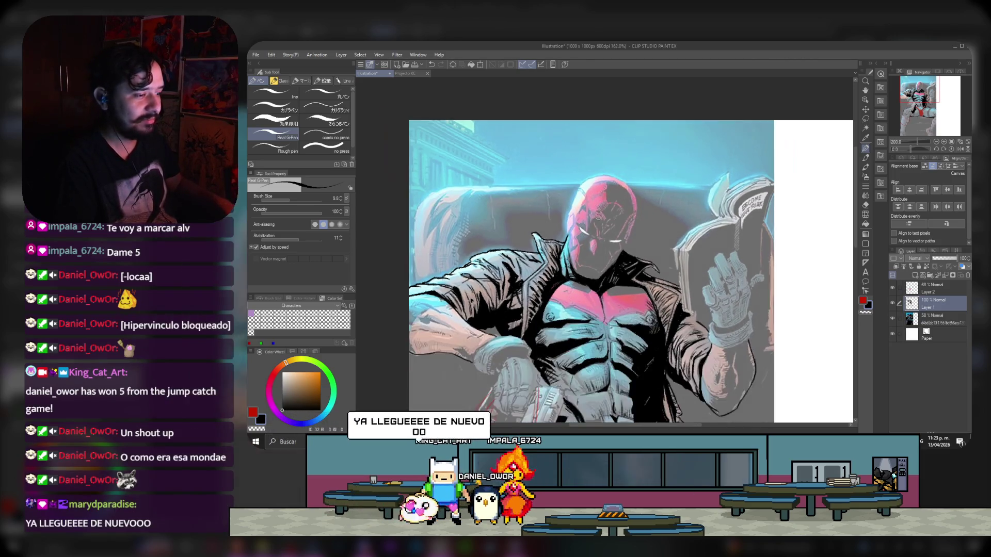
pyautogui.scroll(2, 612, 237)
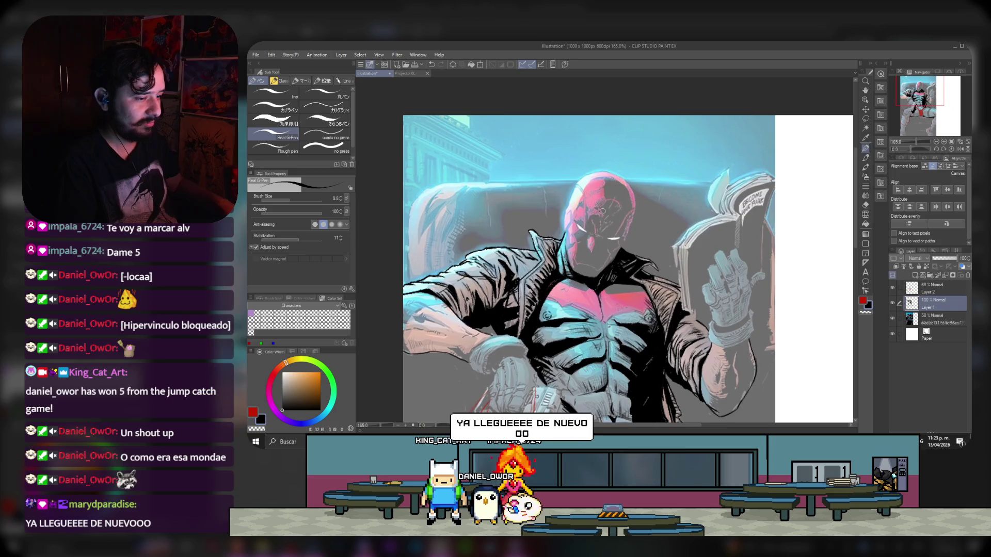
pyautogui.scroll(-2, 612, 237)
pyautogui.scroll(4, 634, 191)
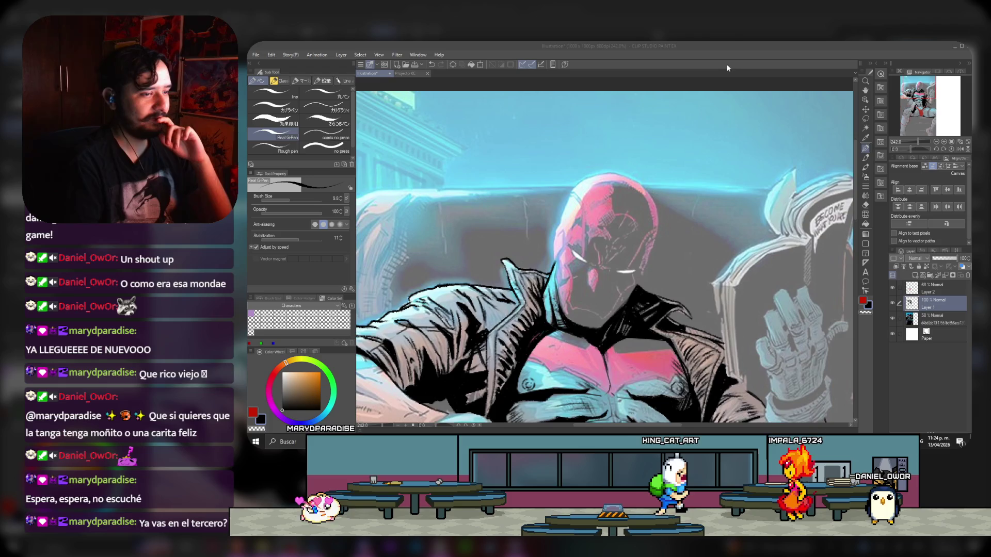
# - Add a new raster layer, Layer 3, above Layer 1 and zoom in on the head
pyautogui.click(648, 179)
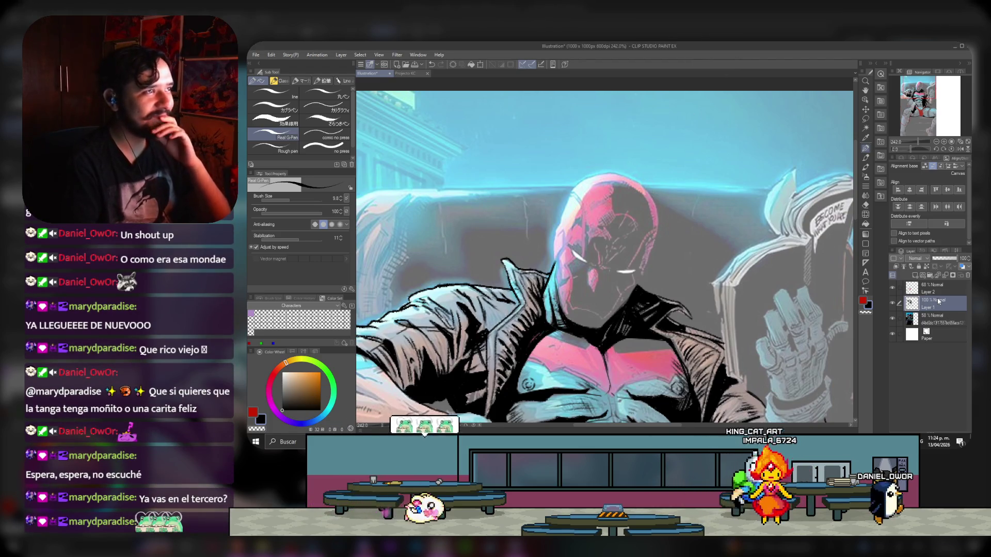
pyautogui.click(915, 274)
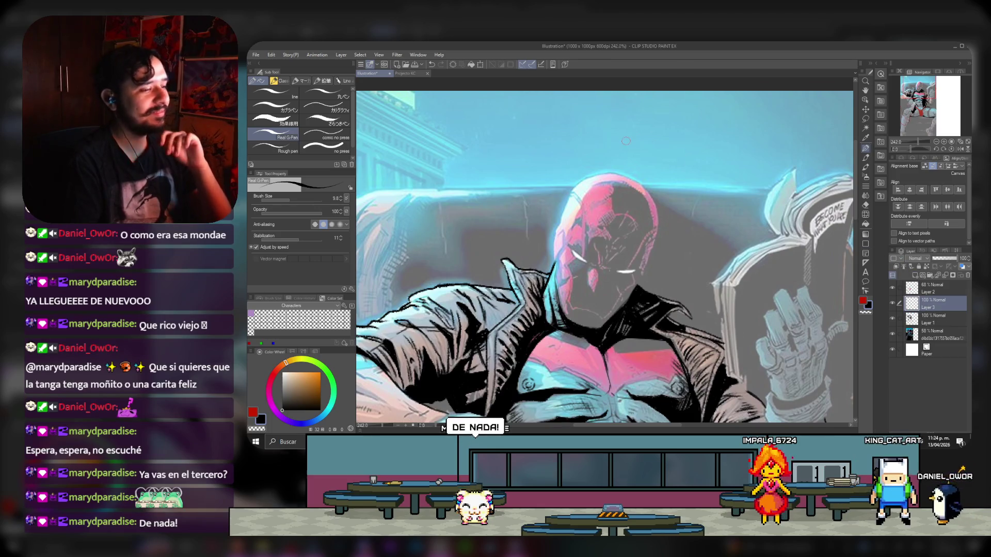
pyautogui.scroll(1, 626, 141)
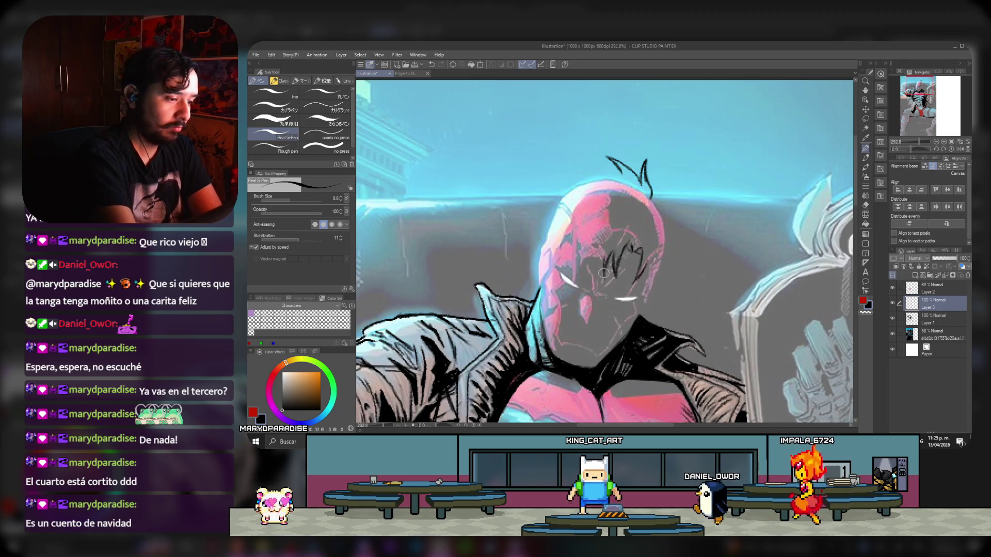
# - Sketch hair strands on both sides of the head and an ear on the left
pyautogui.moveTo(596, 238); pyautogui.dragTo(593, 274)
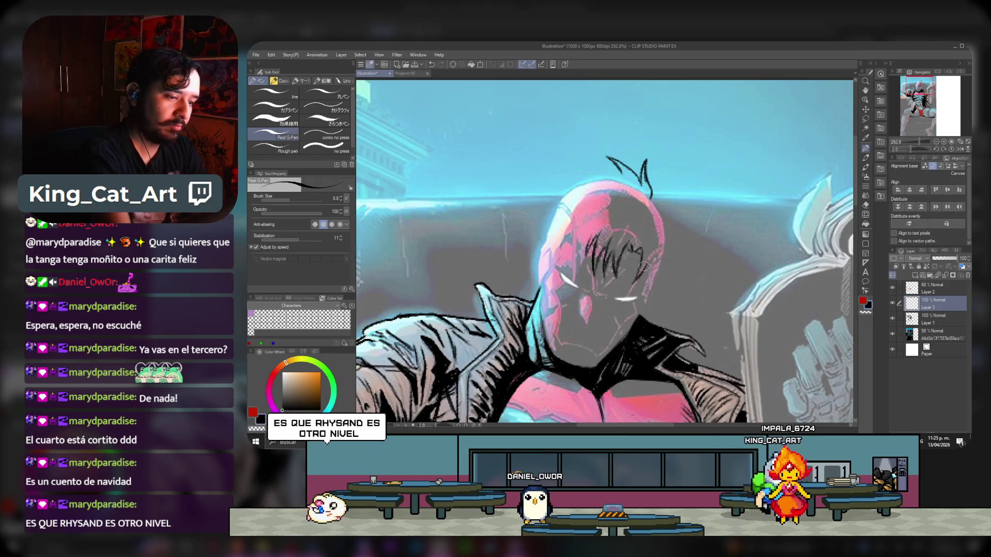
pyautogui.moveTo(636, 246); pyautogui.dragTo(643, 266)
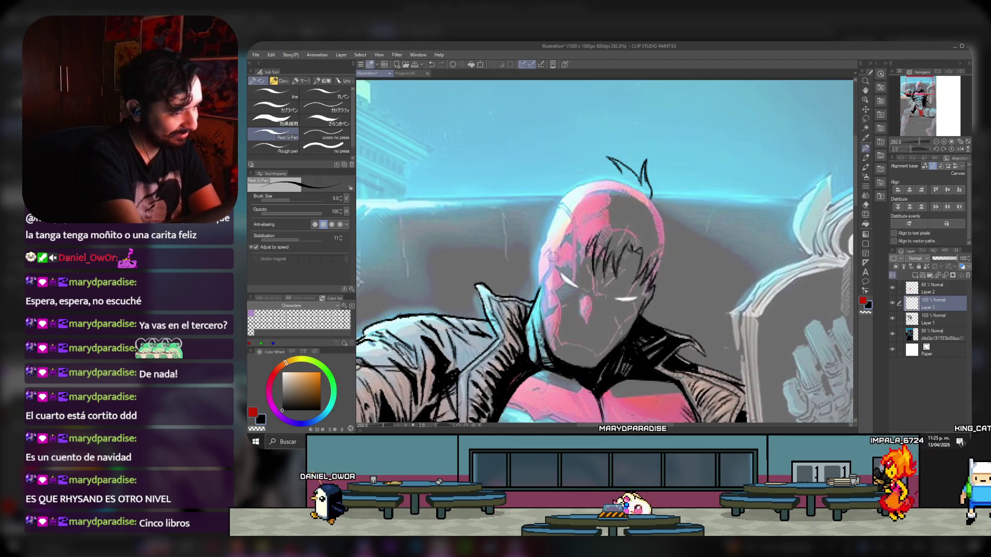
pyautogui.moveTo(552, 250); pyautogui.dragTo(545, 289)
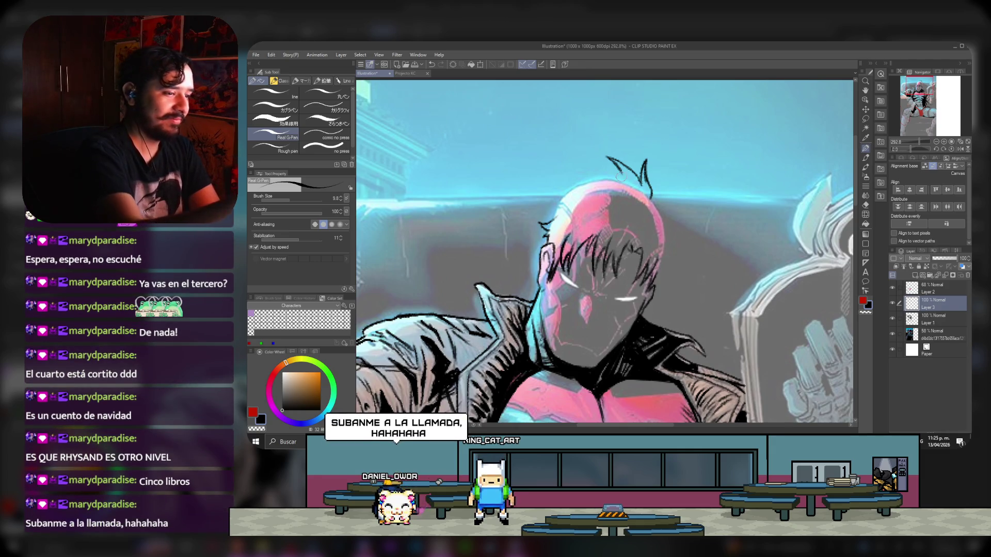
# - Ink a hair strand curving left from the spike plus a short stroke at the top-left
pyautogui.moveTo(622, 174); pyautogui.dragTo(578, 166)
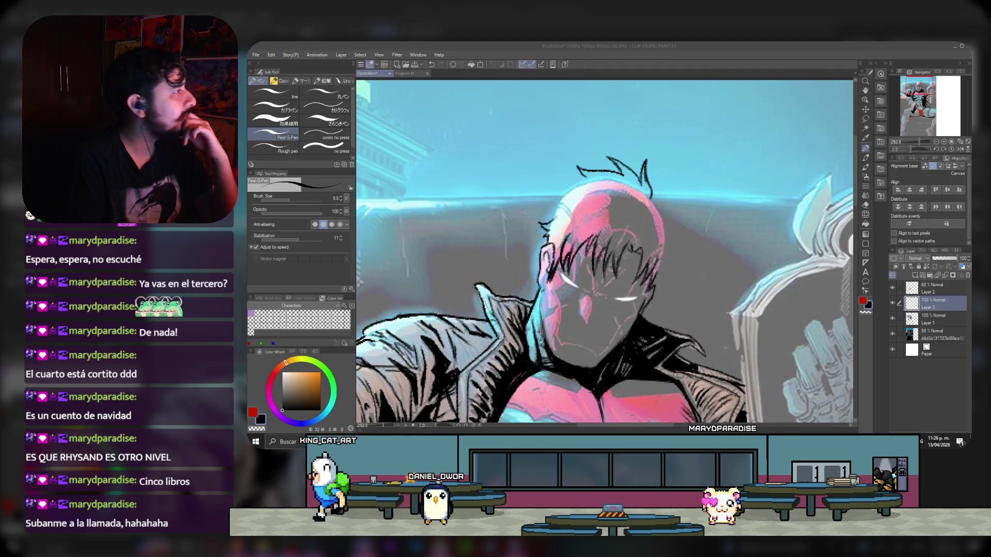
pyautogui.click(706, 59)
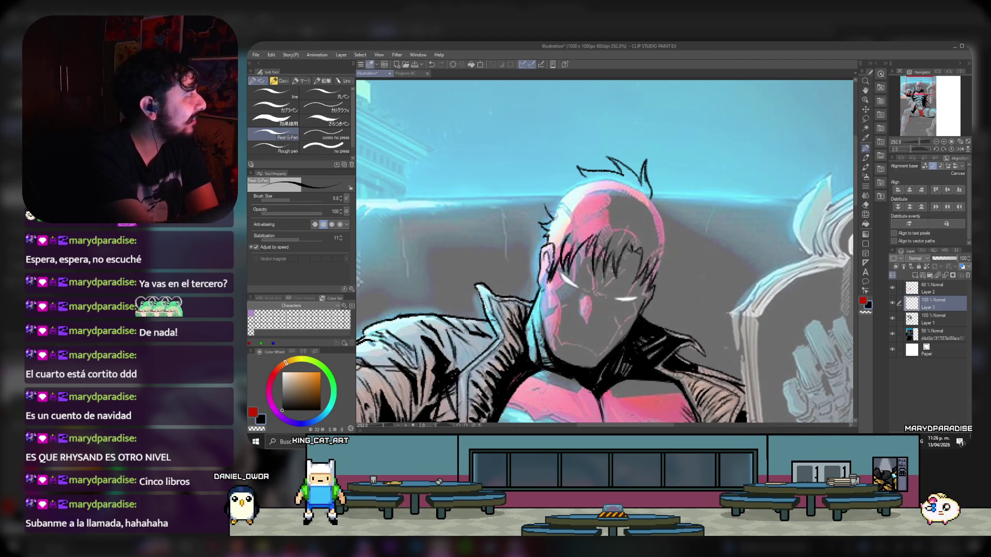
pyautogui.moveTo(543, 198); pyautogui.dragTo(565, 201)
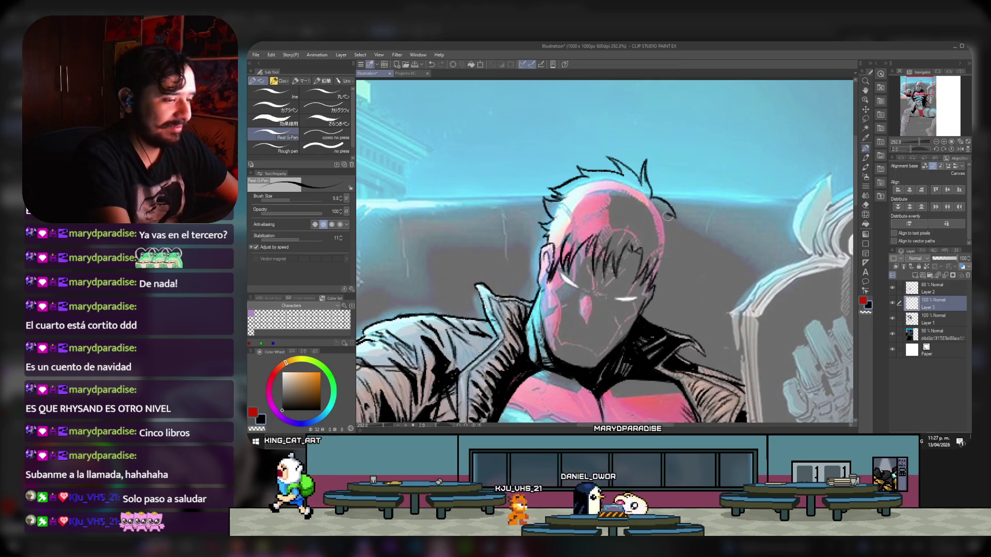
# - Extend the hair outline down the head's right side and test lasso selections around the head
pyautogui.moveTo(670, 212); pyautogui.dragTo(677, 252)
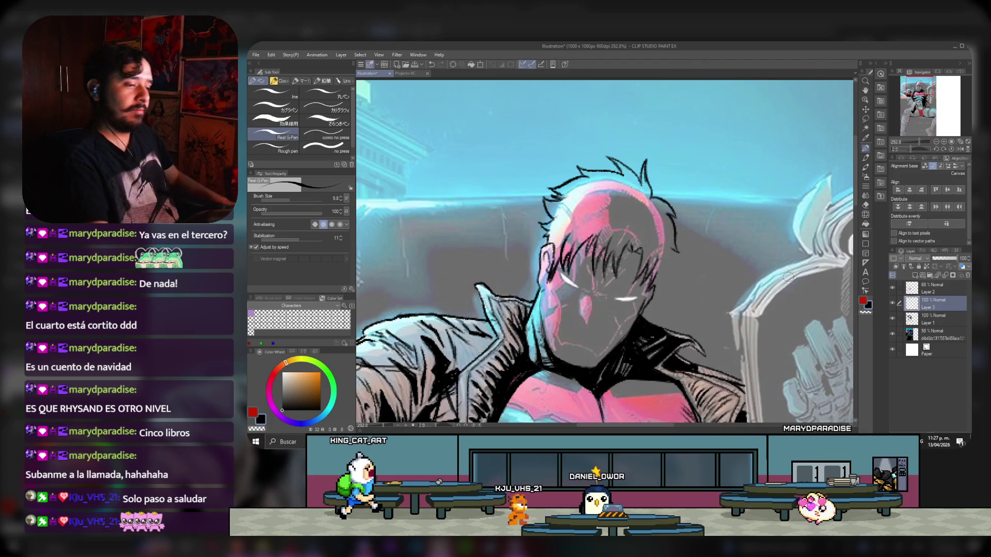
pyautogui.press('m')
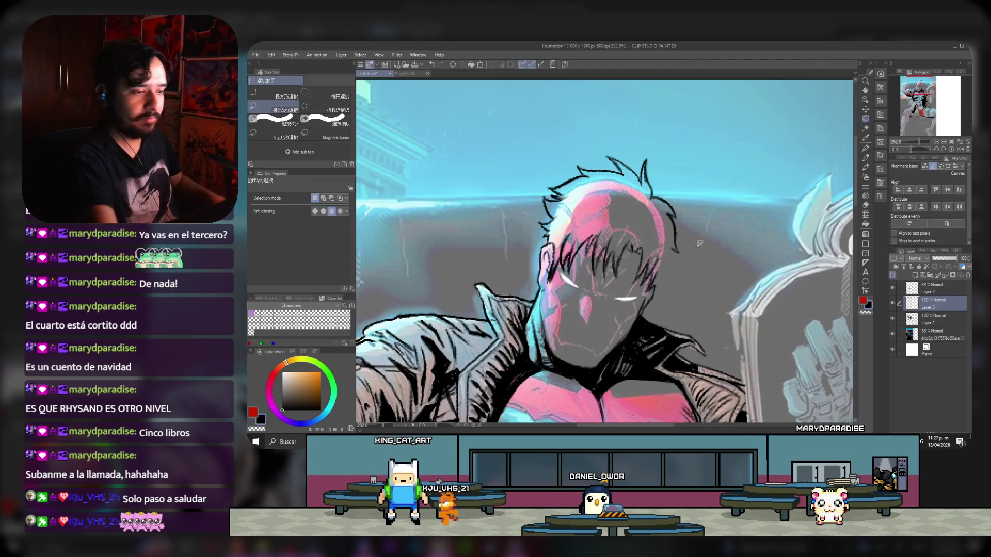
pyautogui.moveTo(680, 270)
pyautogui.mouseDown()
pyautogui.moveTo(715, 206)
pyautogui.moveTo(593, 135)
pyautogui.moveTo(534, 243)
pyautogui.mouseUp()
pyautogui.hotkey('ctrl', 'd')
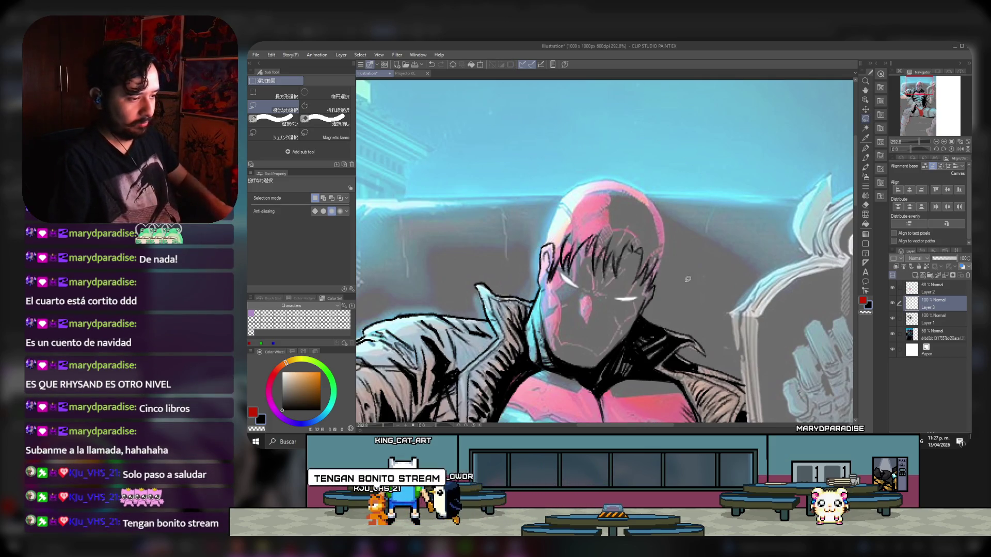
pyautogui.scroll(-5, 676, 247)
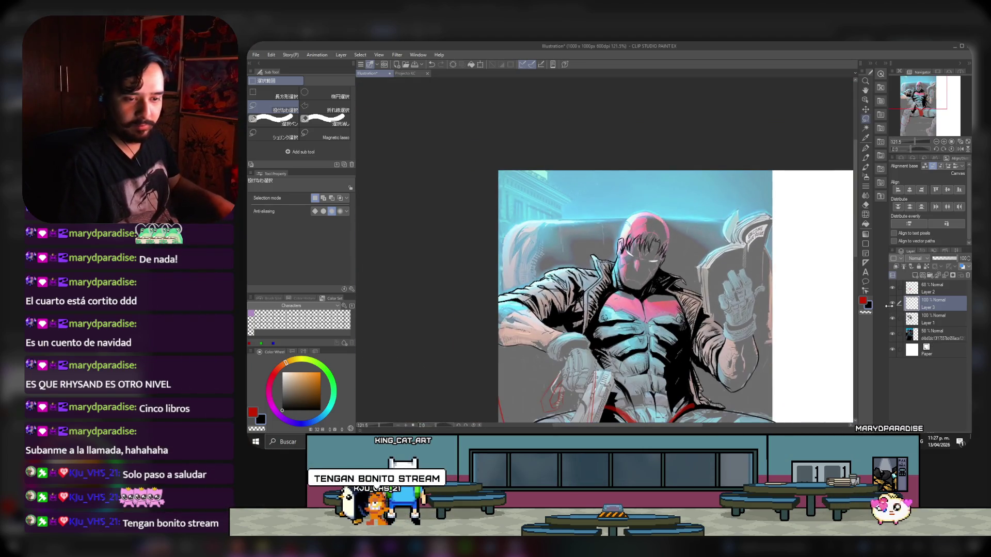
pyautogui.scroll(3, 568, 247)
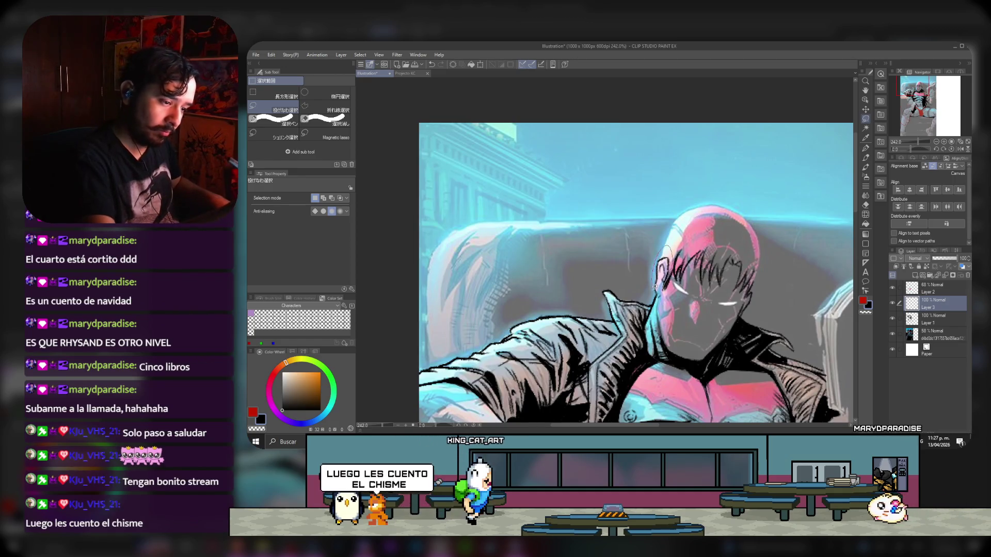
pyautogui.moveTo(673, 250); pyautogui.dragTo(668, 255)
pyautogui.click(665, 282)
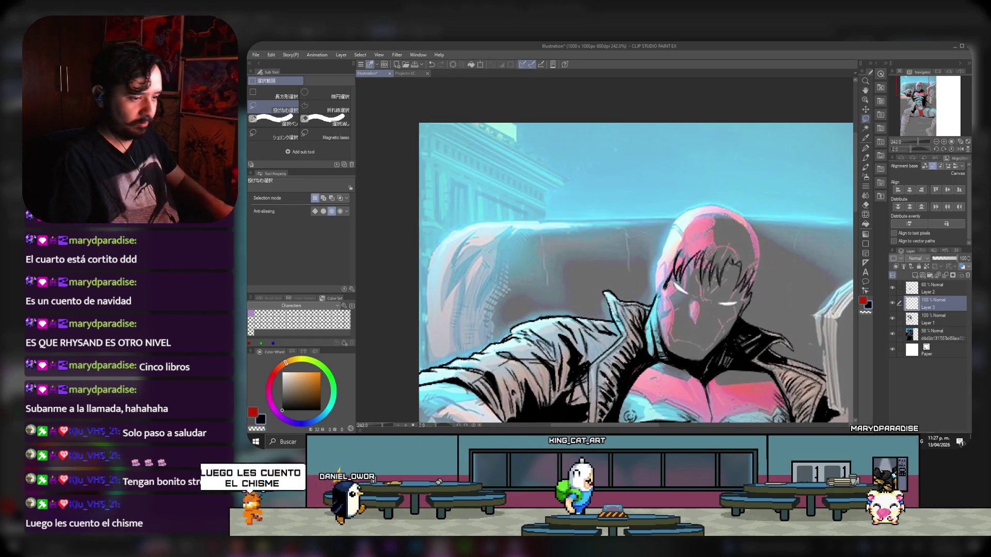
# - Refine the head linework alternating pen and eraser, then shift the view toward the hips
pyautogui.scroll(-2, 768, 261)
pyautogui.scroll(2, 768, 261)
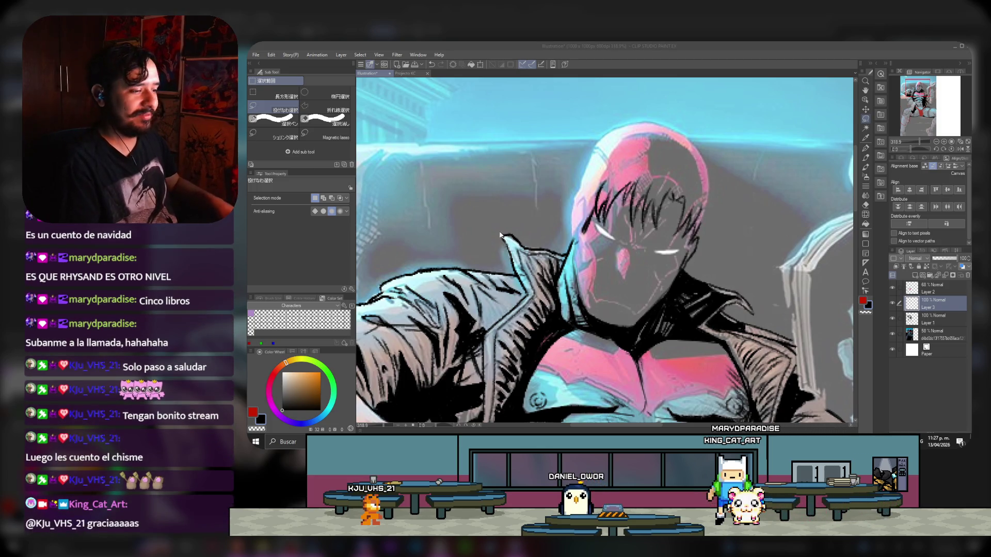
pyautogui.scroll(-3, 621, 195)
pyautogui.scroll(-2, 621, 195)
pyautogui.scroll(3, 642, 221)
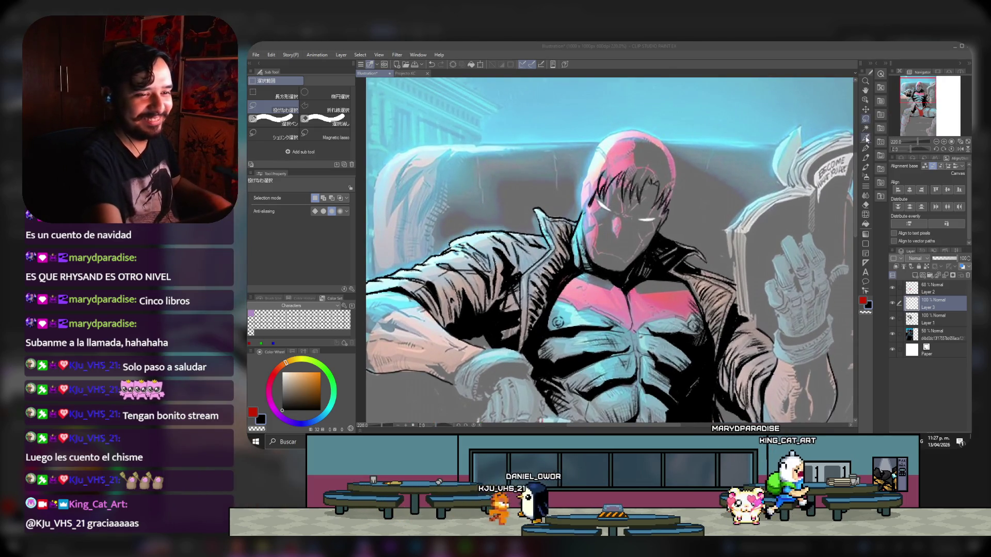
pyautogui.press('p')
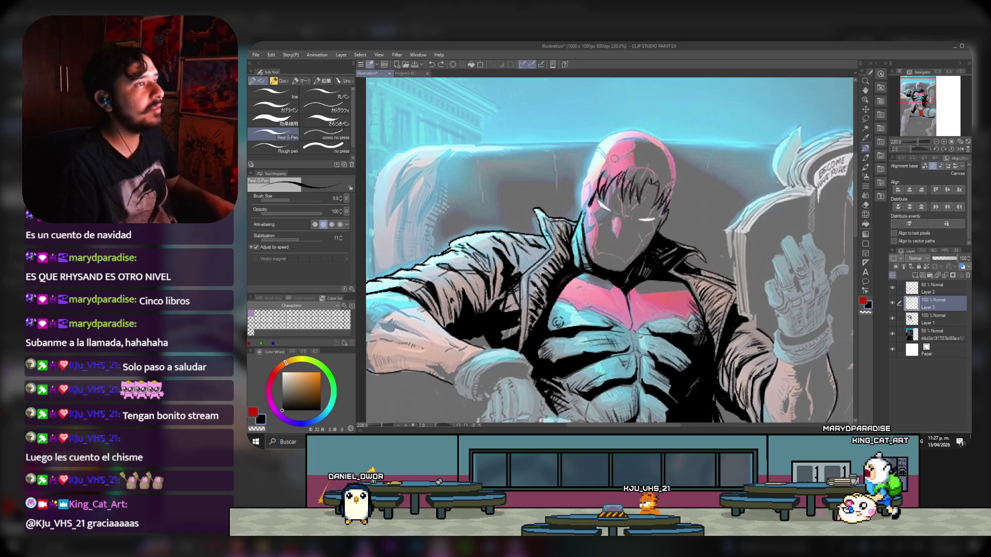
pyautogui.scroll(-3, 587, 146)
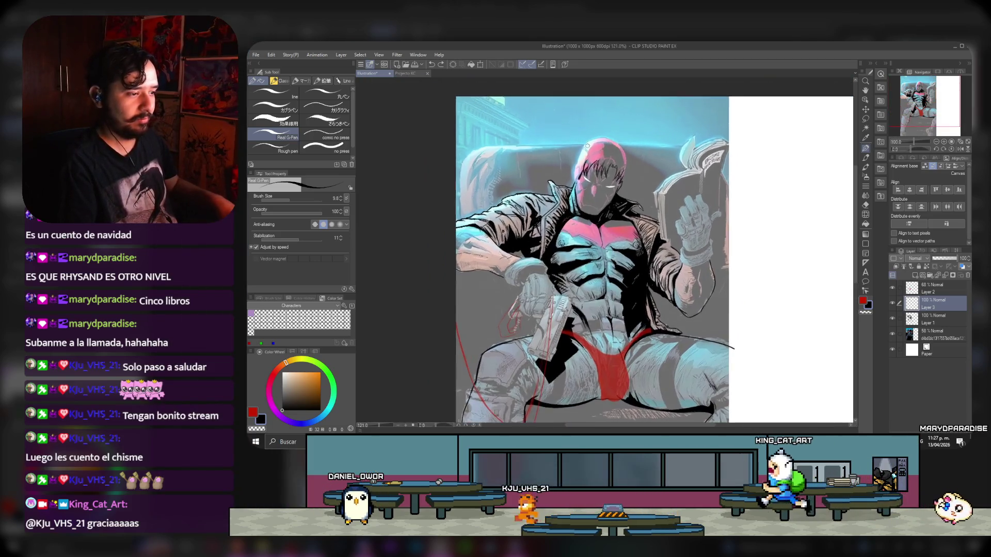
pyautogui.scroll(2, 587, 146)
pyautogui.press('e')
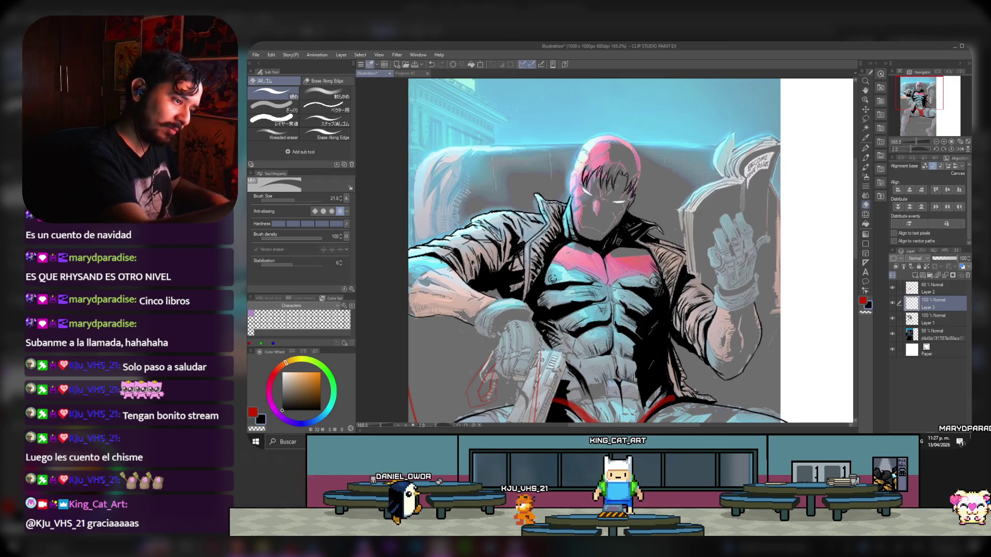
pyautogui.click(865, 149)
pyautogui.moveTo(924, 95); pyautogui.dragTo(926, 102)
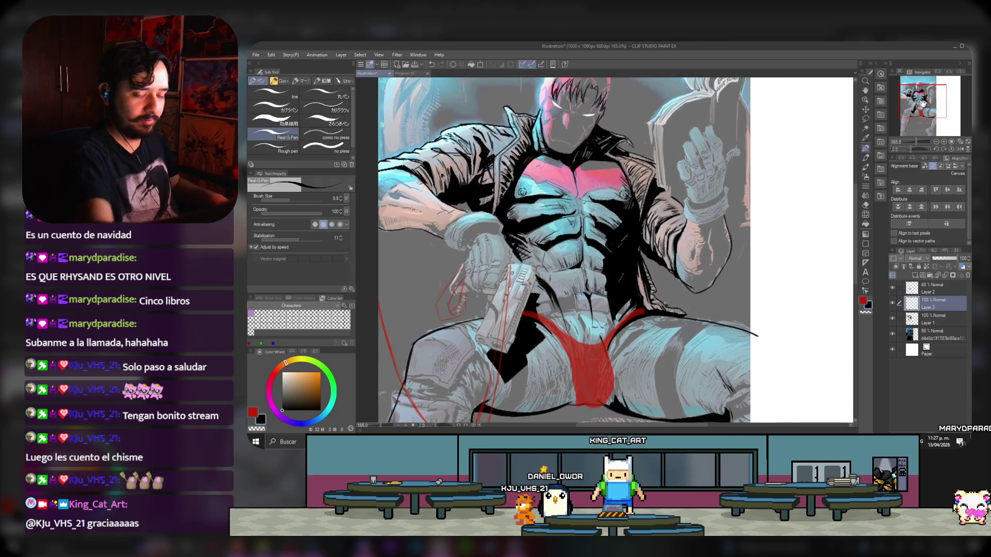
# - Darken Layer 2's red briefs to black with Luminosity -100 and set layer opacity to 100%
pyautogui.click(960, 290)
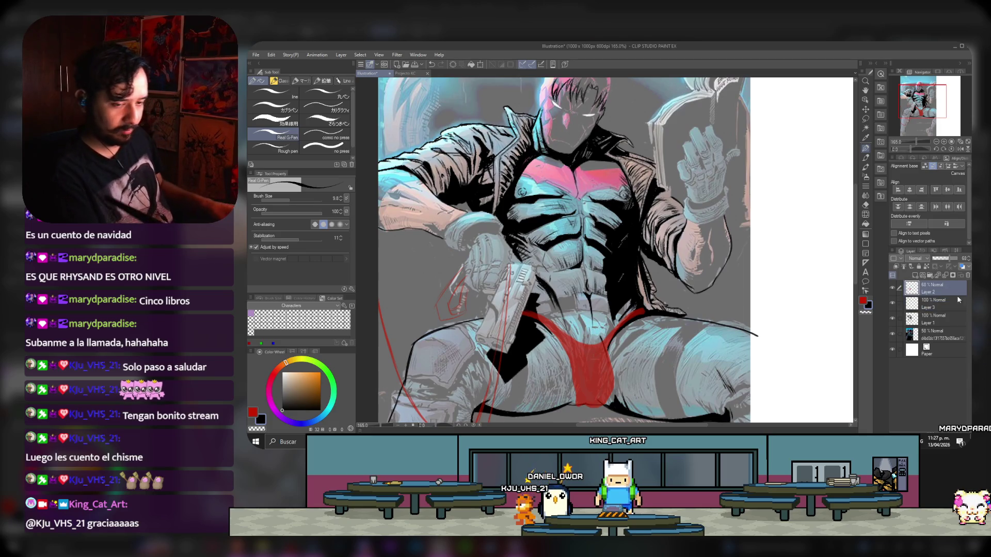
pyautogui.hotkey('ctrl', 'u')
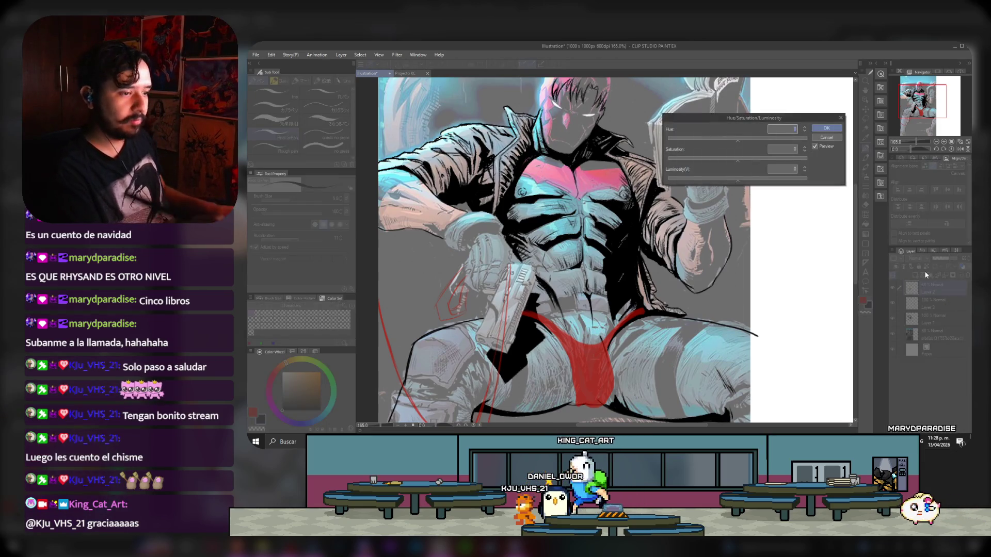
pyautogui.moveTo(738, 180); pyautogui.dragTo(668, 180)
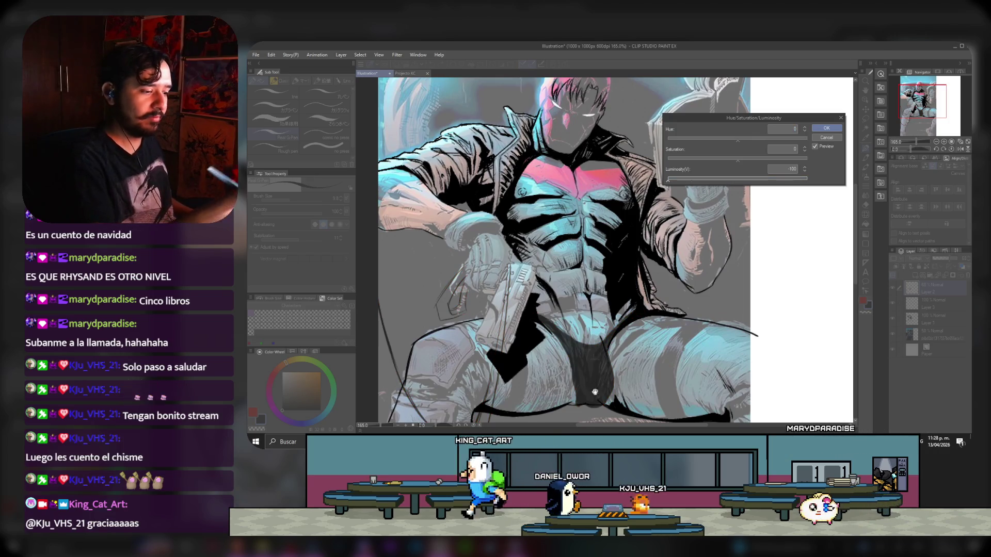
pyautogui.press('Return')
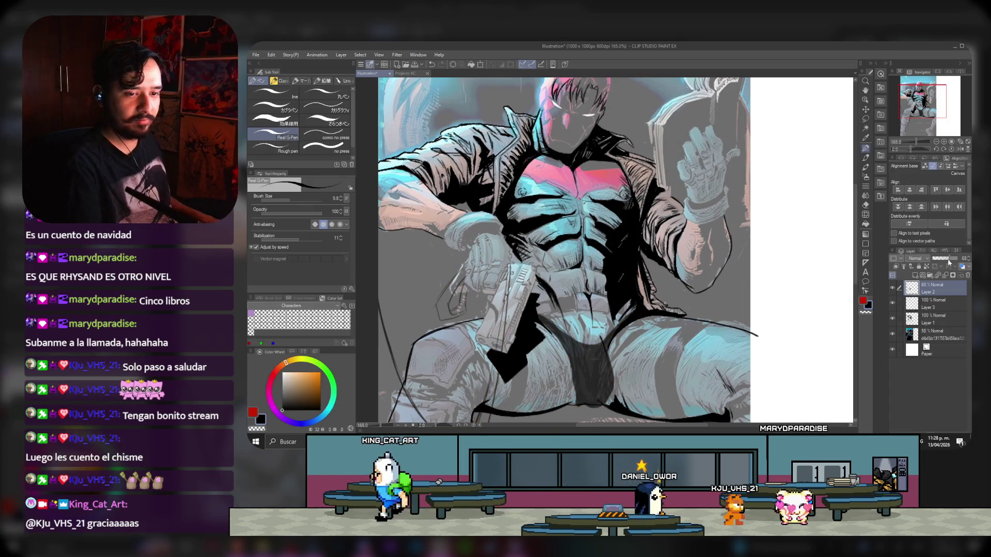
pyautogui.moveTo(949, 259); pyautogui.dragTo(969, 259)
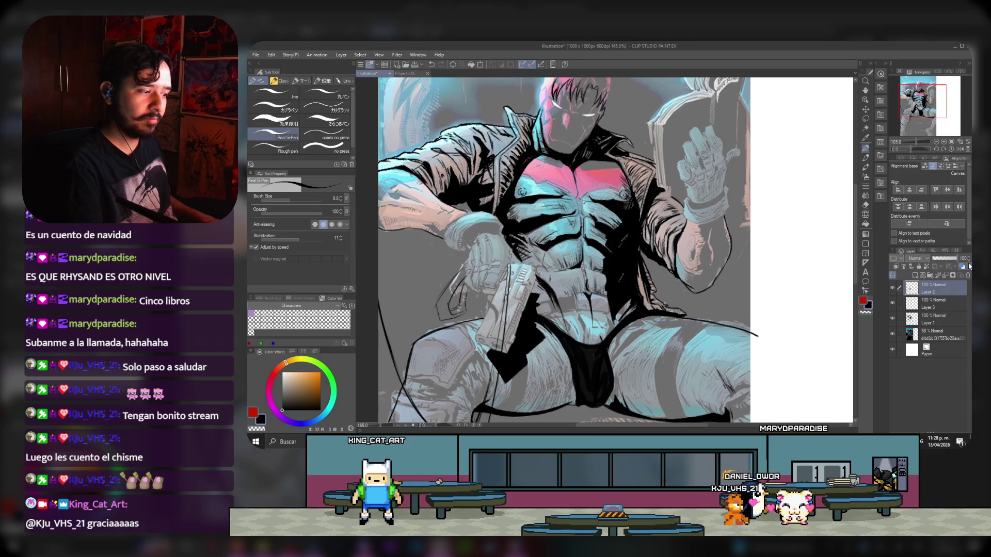
pyautogui.moveTo(907, 122); pyautogui.dragTo(903, 127)
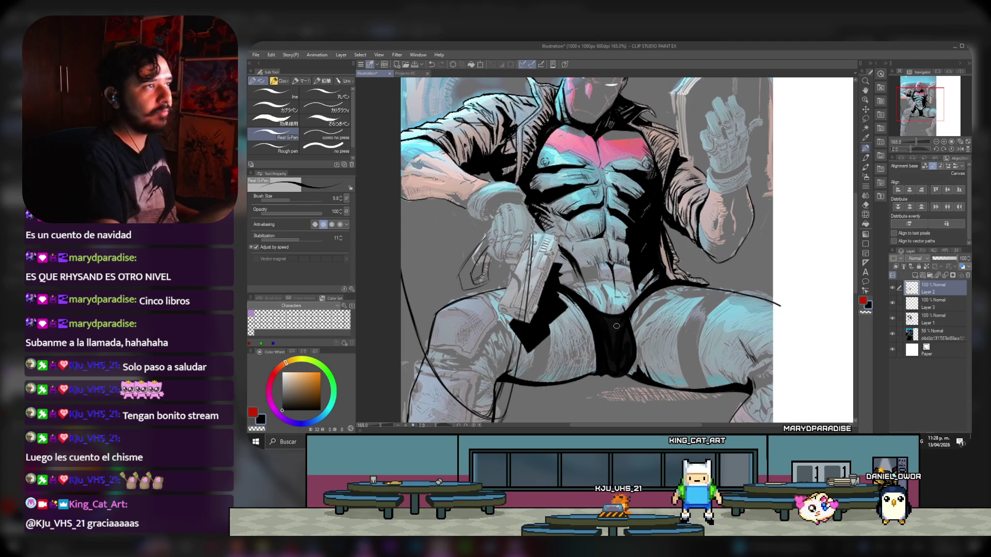
# - Clean up the black briefs, alternating the eraser and the Real G-Pen at size 17
pyautogui.click(866, 206)
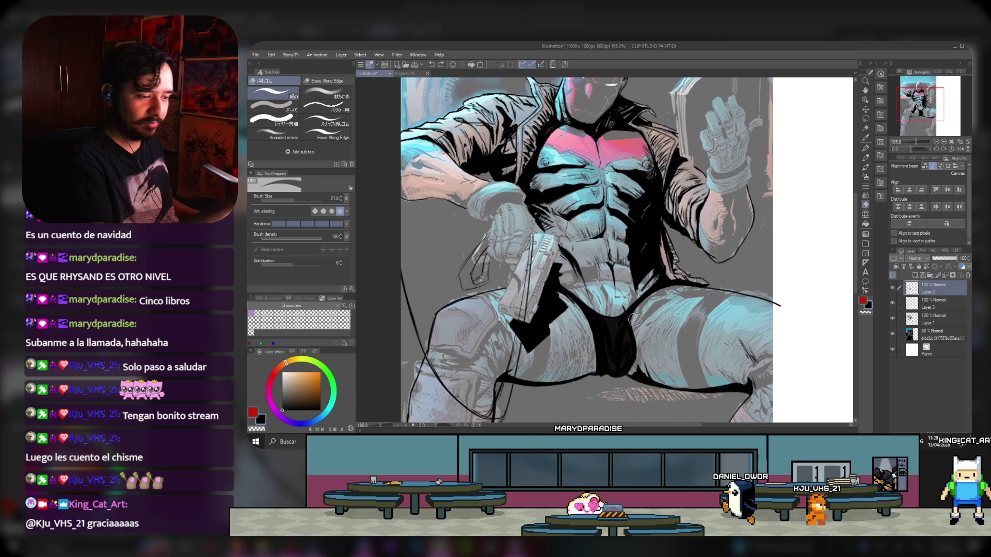
pyautogui.press('p')
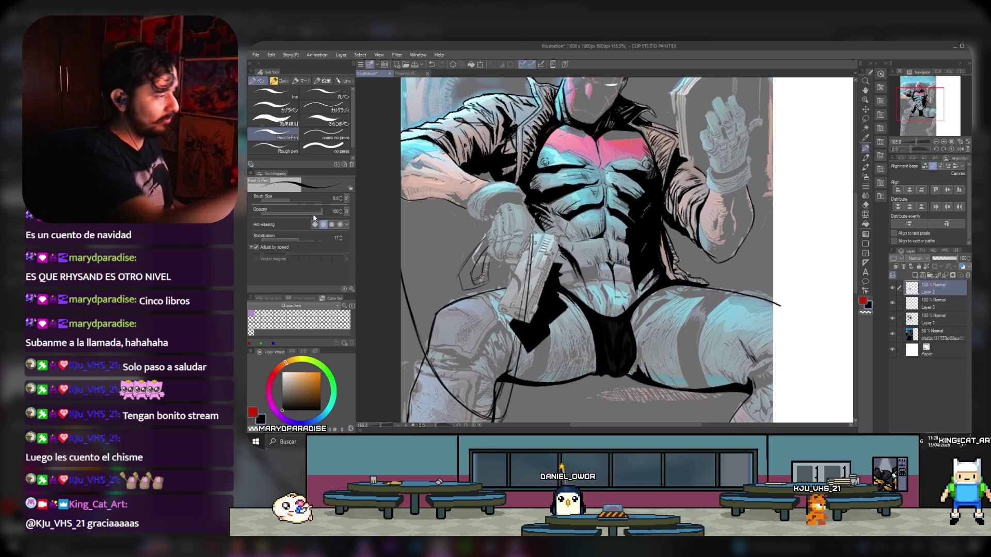
pyautogui.click(303, 201)
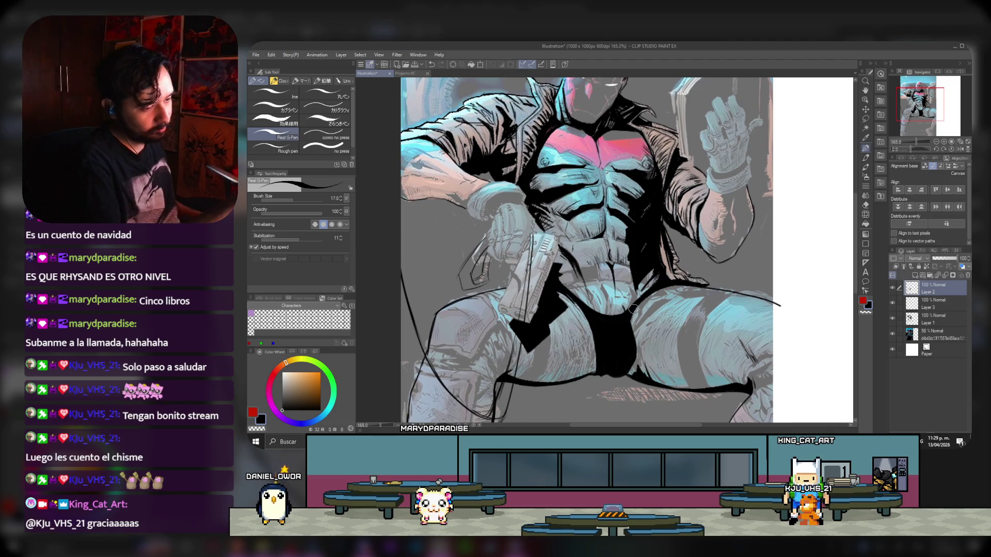
pyautogui.press('e')
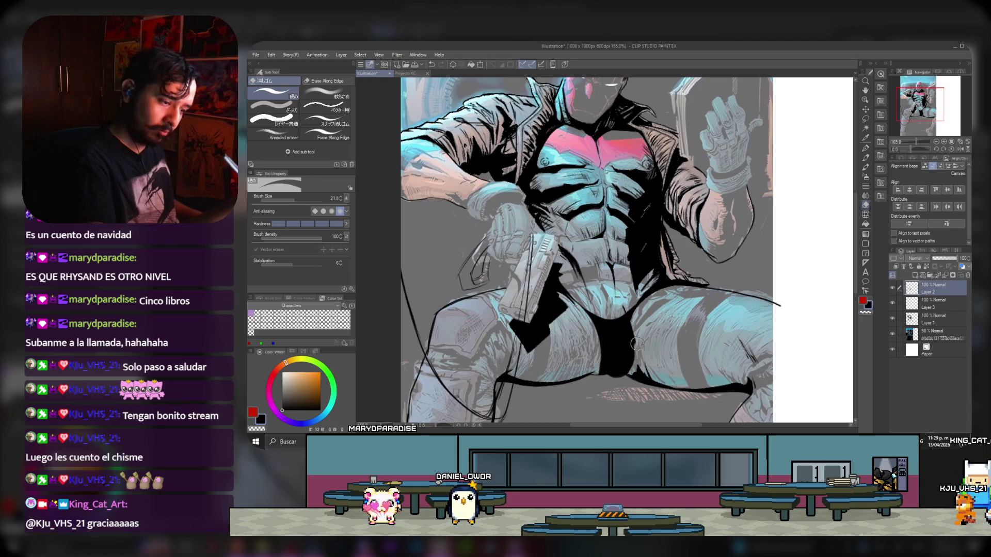
pyautogui.press('p')
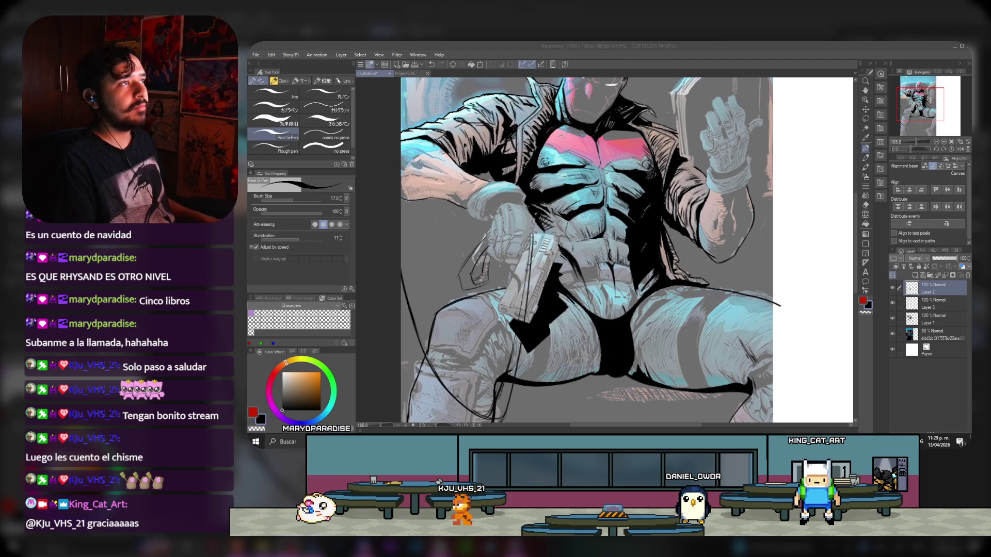
pyautogui.click(624, 60)
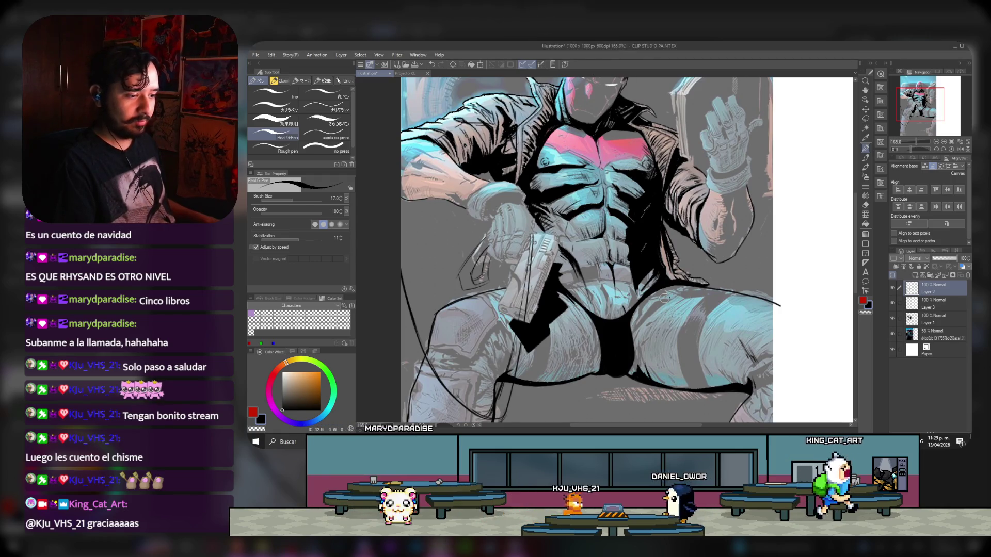
# - Ink thick contour lines on the hips and thighs, erasing where needed
pyautogui.scroll(-3, 652, 258)
pyautogui.scroll(4, 651, 258)
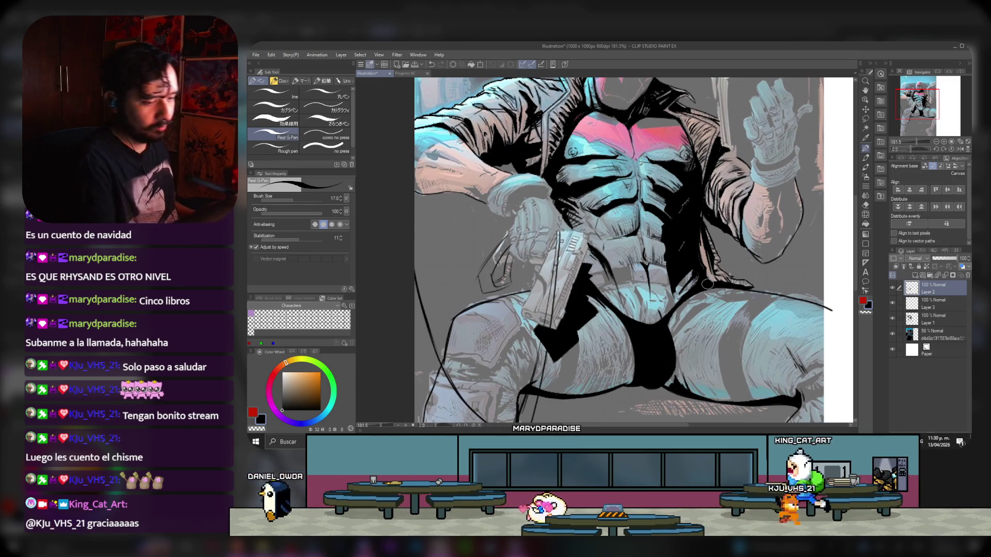
pyautogui.moveTo(924, 107); pyautogui.dragTo(922, 108)
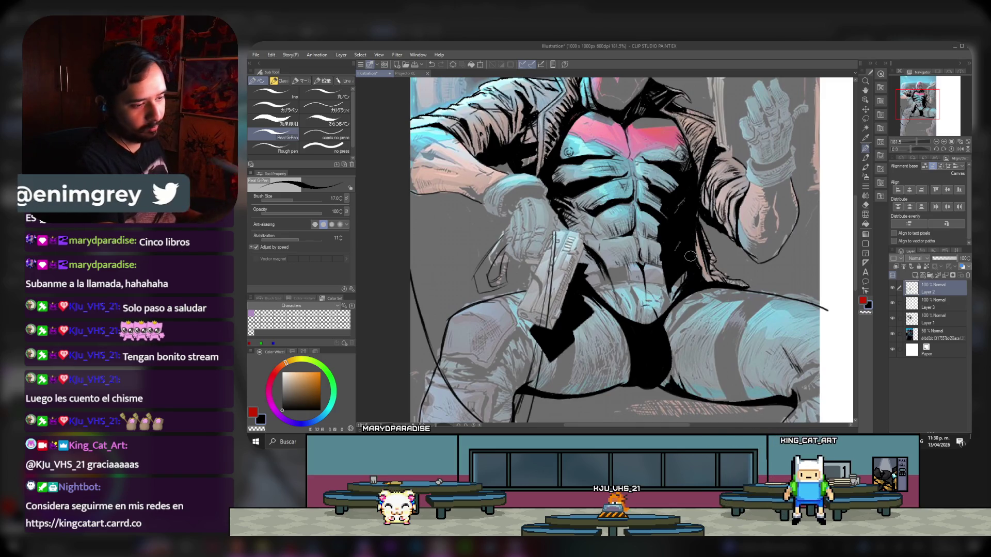
pyautogui.moveTo(922, 98); pyautogui.dragTo(921, 101)
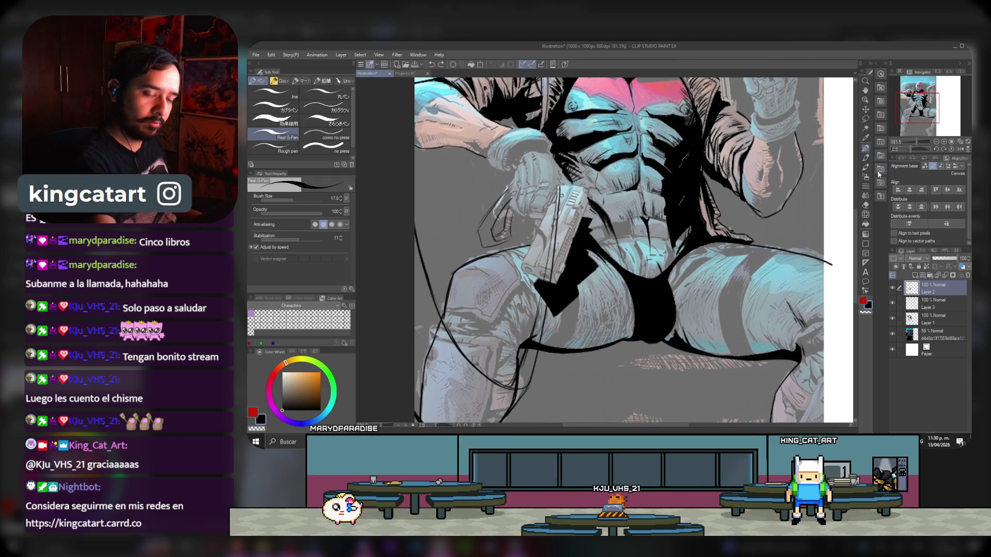
pyautogui.click(867, 206)
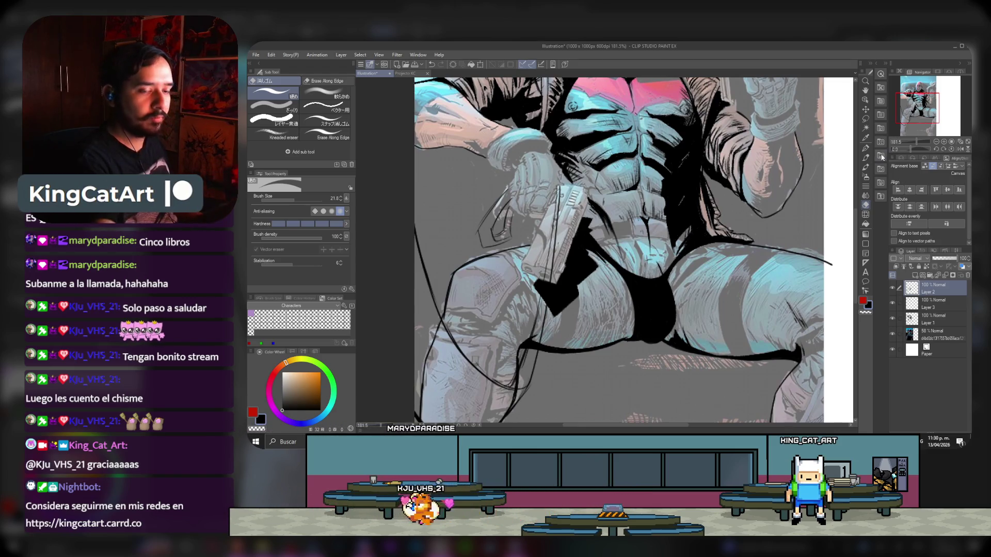
pyautogui.click(867, 148)
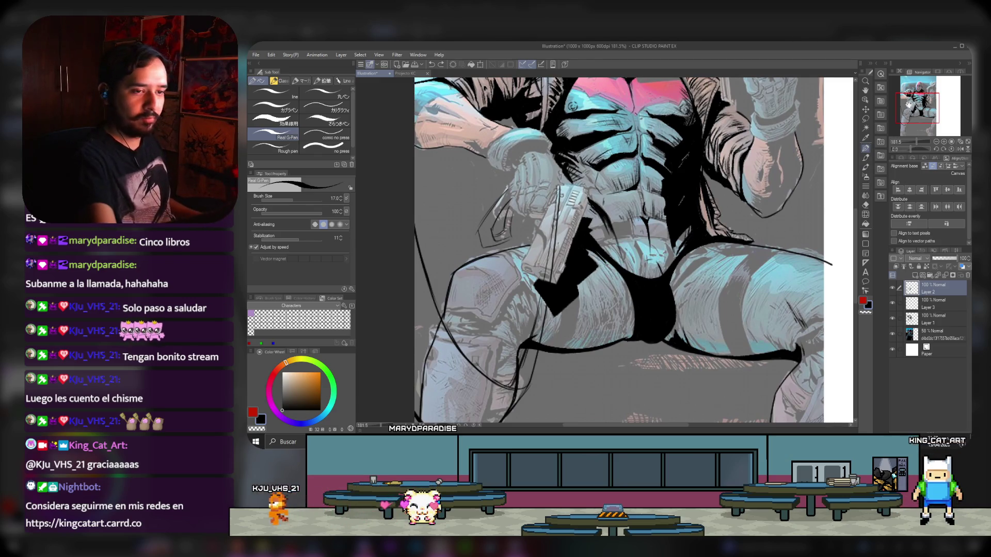
# - Continue inking the right thigh, then zoom out to 93.7% to see the whole figure
pyautogui.moveTo(908, 106); pyautogui.dragTo(910, 110)
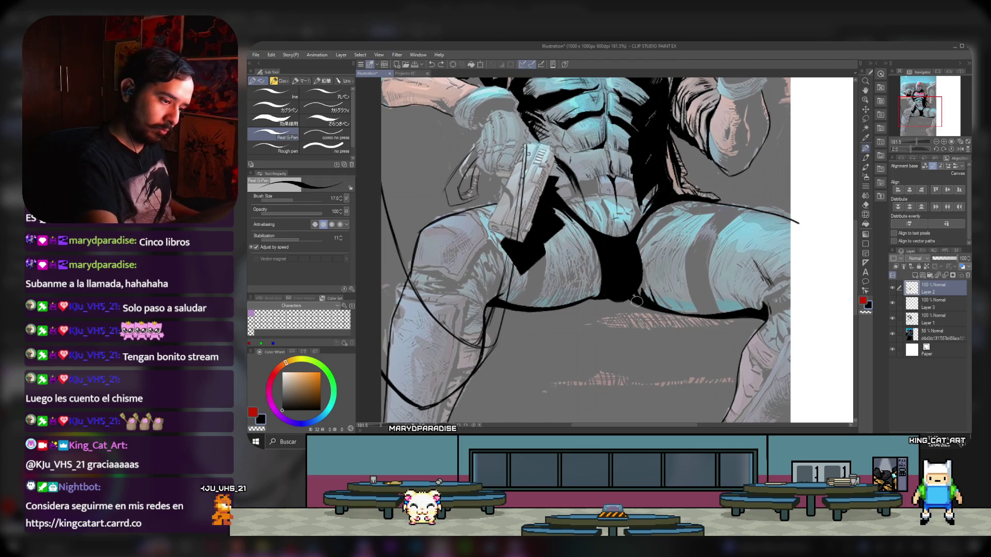
pyautogui.moveTo(902, 109); pyautogui.dragTo(899, 107)
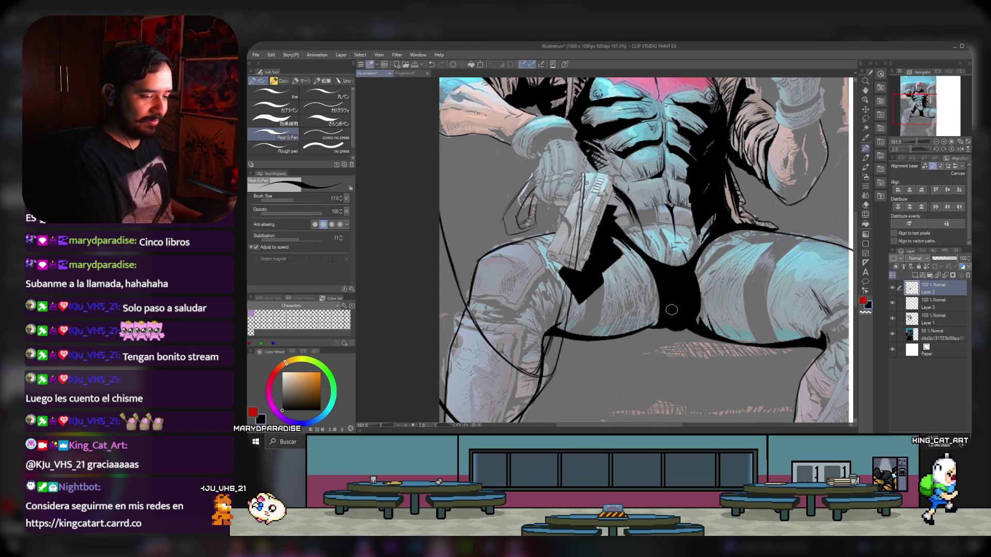
pyautogui.moveTo(923, 102); pyautogui.dragTo(932, 111)
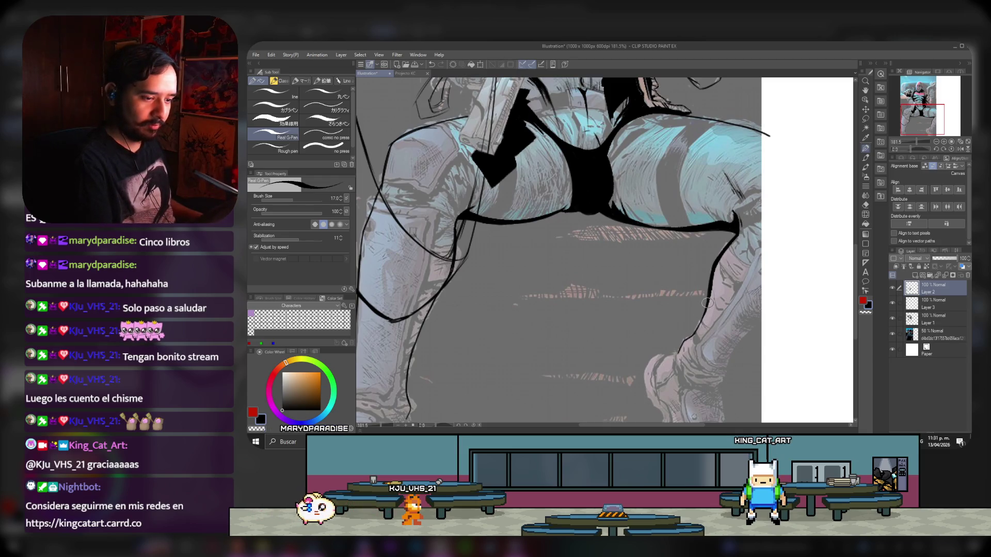
pyautogui.hscroll(-5, 695, 333)
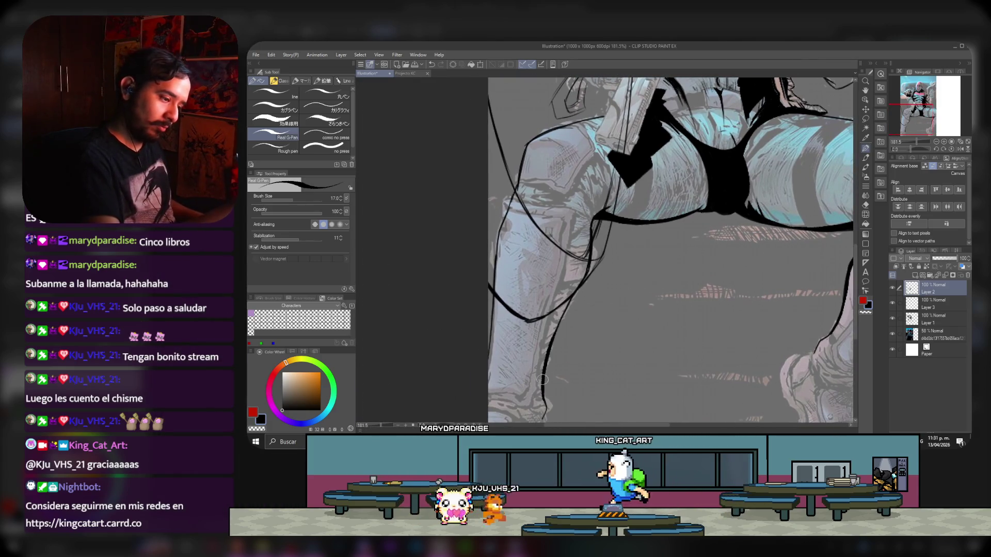
pyautogui.click(914, 106)
pyautogui.click(911, 142)
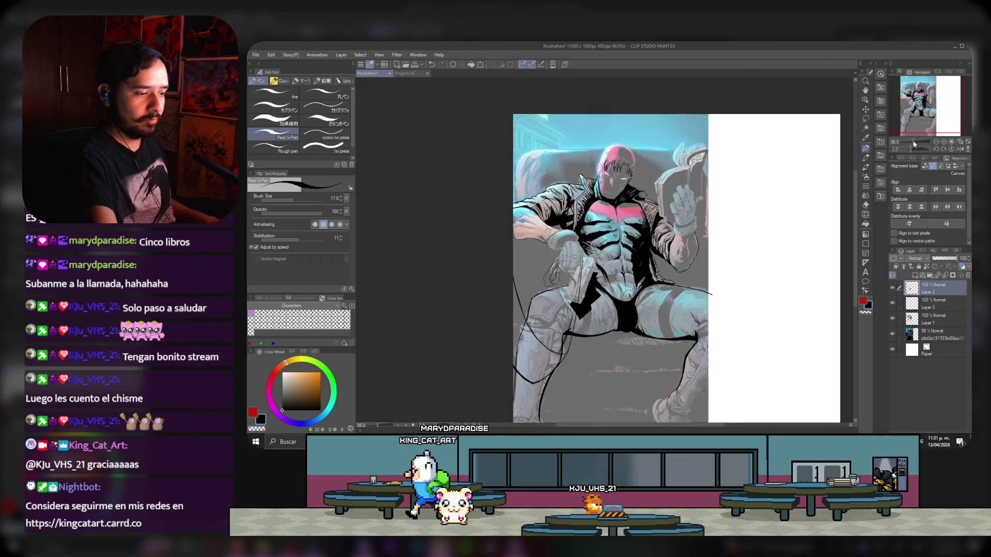
# - Fill the enclosed shape beside the lower-left leg with solid black, then resume the Real G-Pen
pyautogui.moveTo(911, 143); pyautogui.dragTo(906, 116)
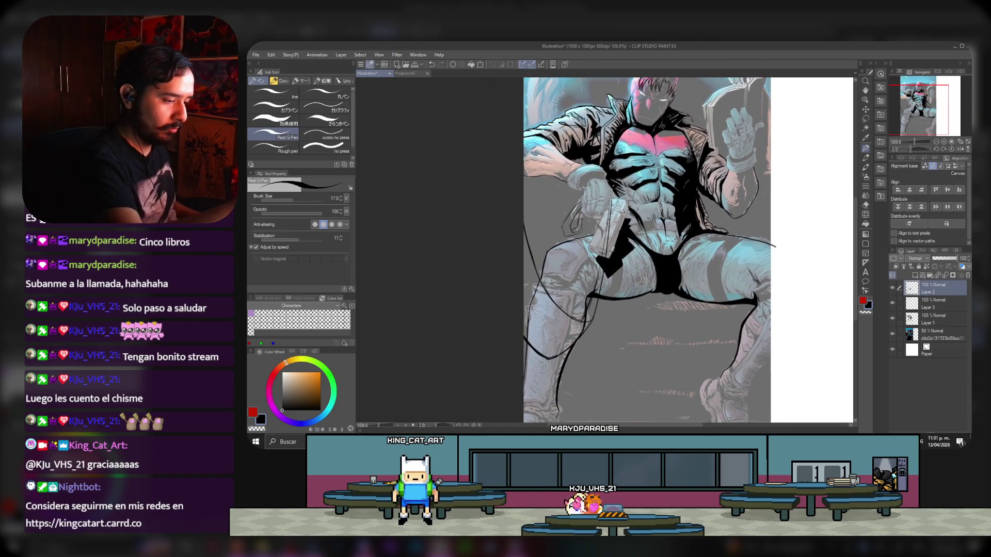
pyautogui.press('g')
pyautogui.click(559, 317)
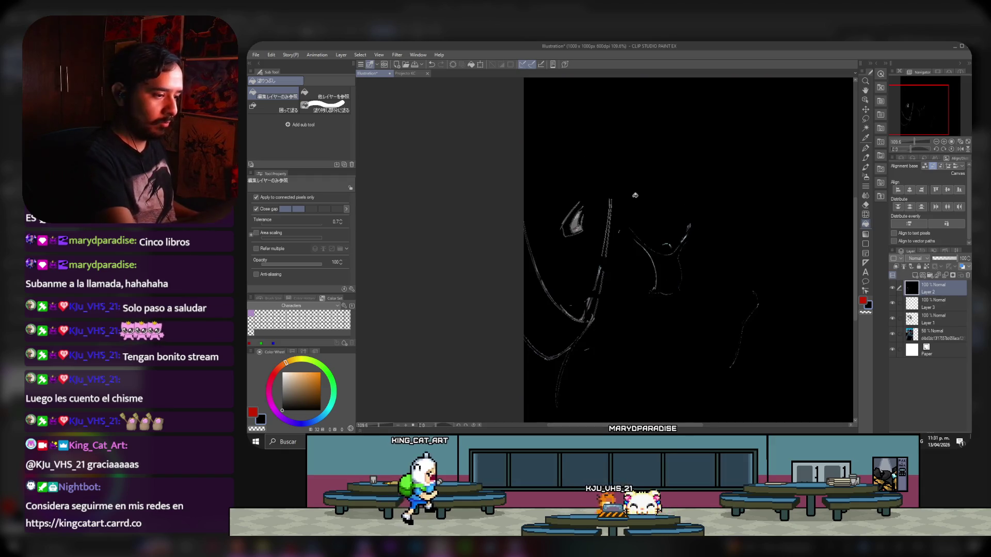
pyautogui.click(867, 149)
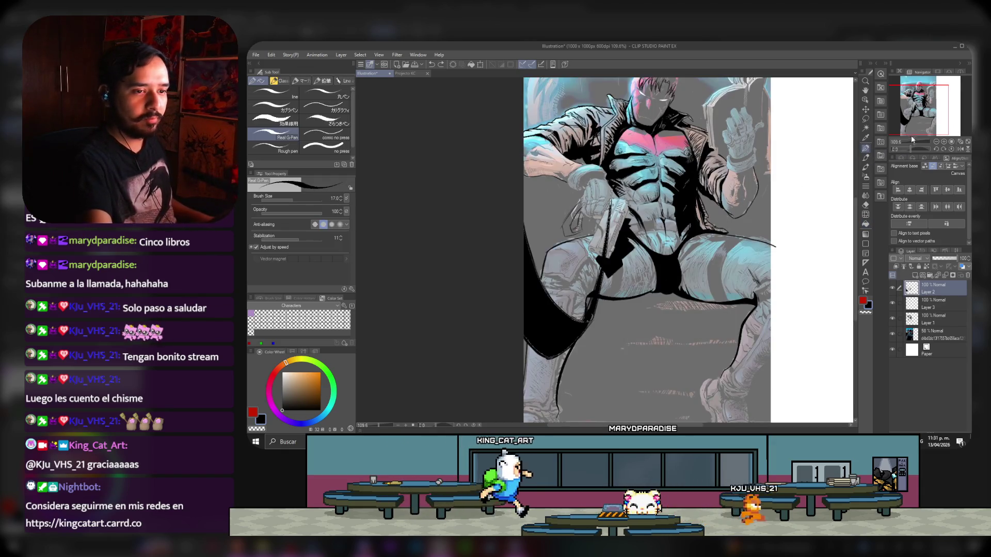
pyautogui.scroll(3, 840, 149)
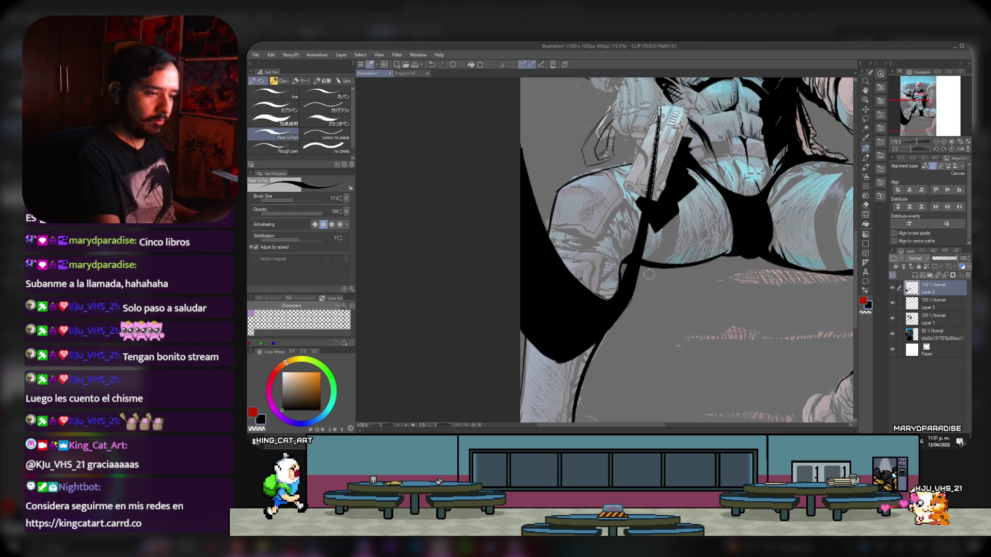
# - Ink and erase the bold outline around the left outer thigh and knee, zooming out to 93.7%
pyautogui.scroll(3, 638, 277)
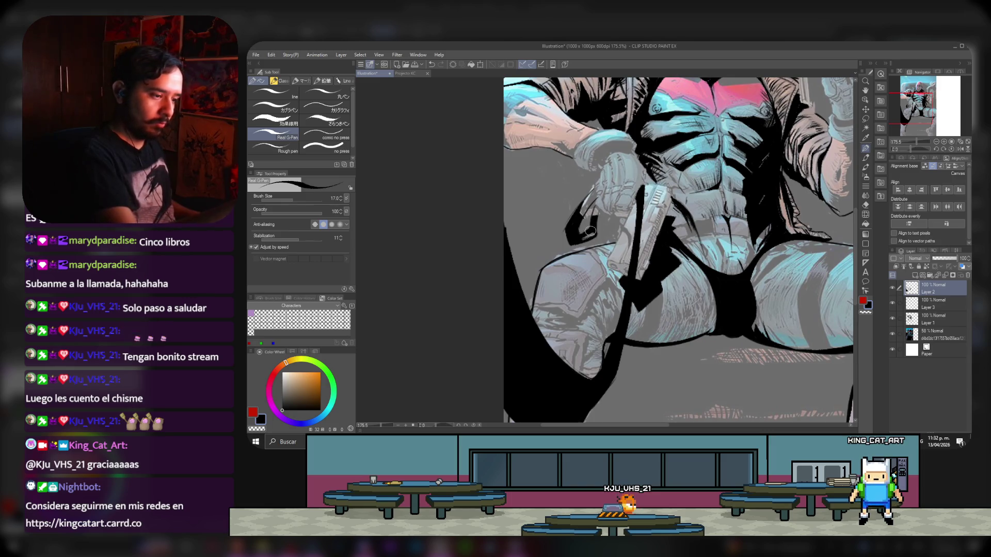
pyautogui.click(866, 204)
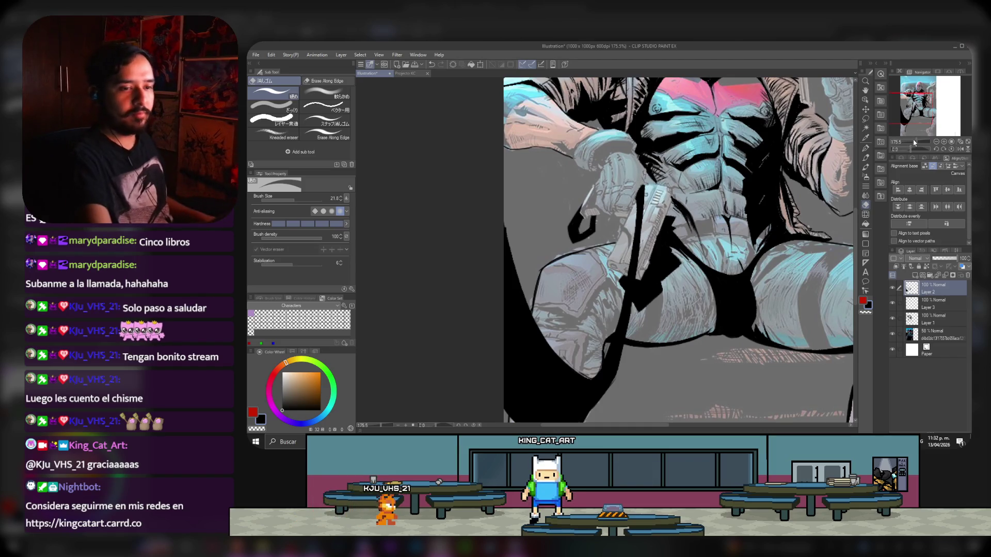
pyautogui.scroll(-4, 676, 173)
pyautogui.moveTo(929, 112); pyautogui.dragTo(939, 94)
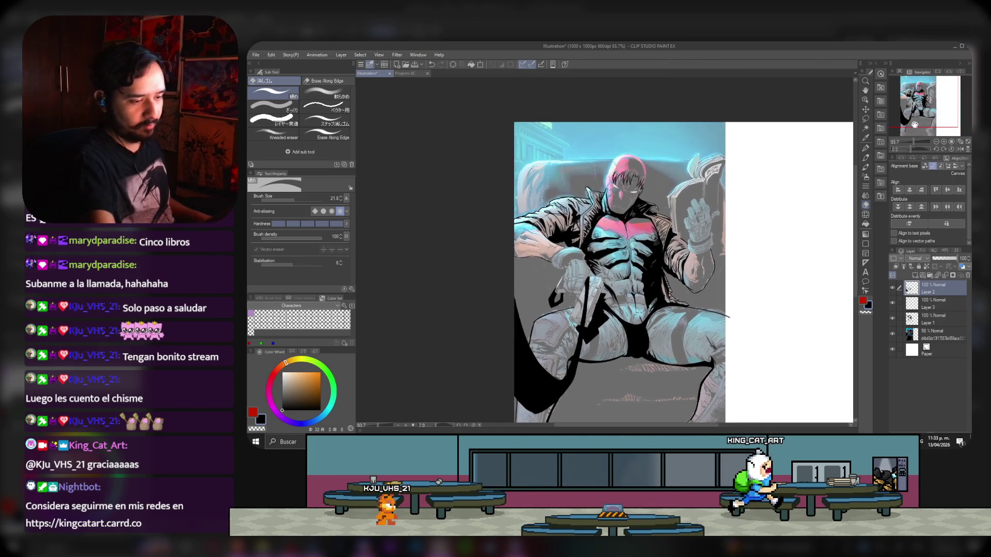
# - Zoom to 162.2% on the head and draw spiky black hair strands over the helmet with the Real G-Pen
pyautogui.moveTo(913, 143); pyautogui.dragTo(920, 143)
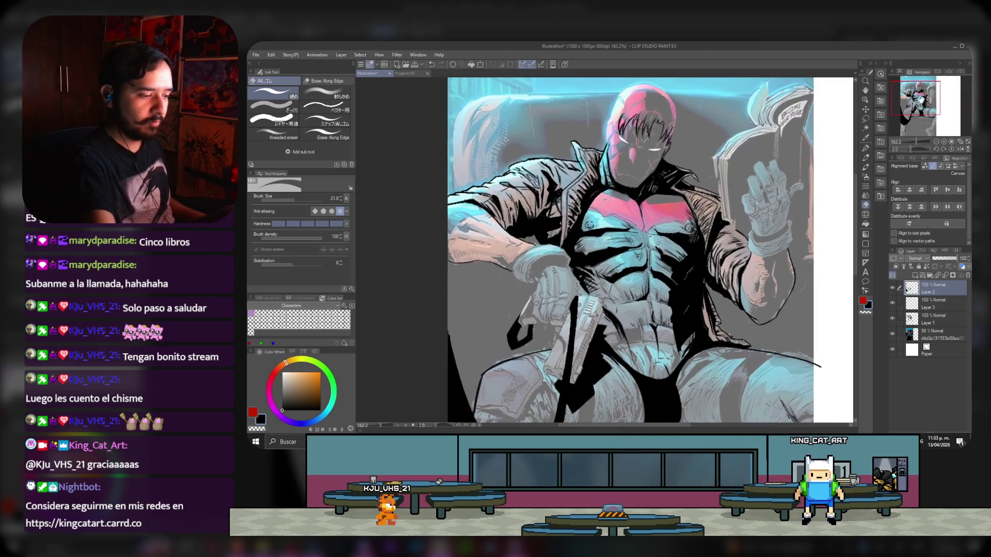
pyautogui.moveTo(926, 96); pyautogui.dragTo(927, 97)
pyautogui.press('p')
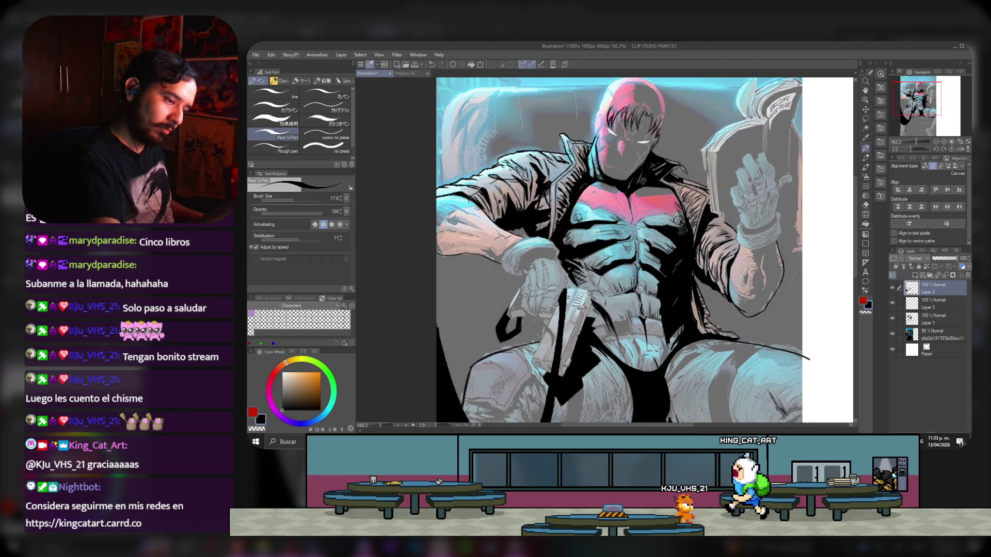
pyautogui.moveTo(905, 97); pyautogui.dragTo(905, 91)
pyautogui.moveTo(645, 230)
pyautogui.mouseDown()
pyautogui.moveTo(619, 258)
pyautogui.moveTo(640, 258)
pyautogui.moveTo(610, 246)
pyautogui.mouseUp()
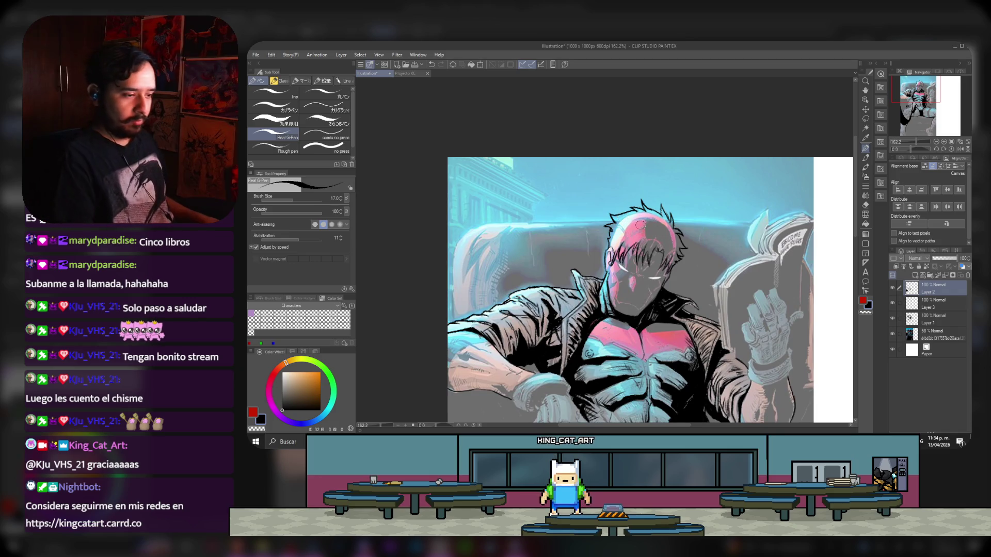
# - Move Layer 2 below Layer 3, delete it, and make Layer 3's hair strokes visible
pyautogui.scroll(-3, 640, 225)
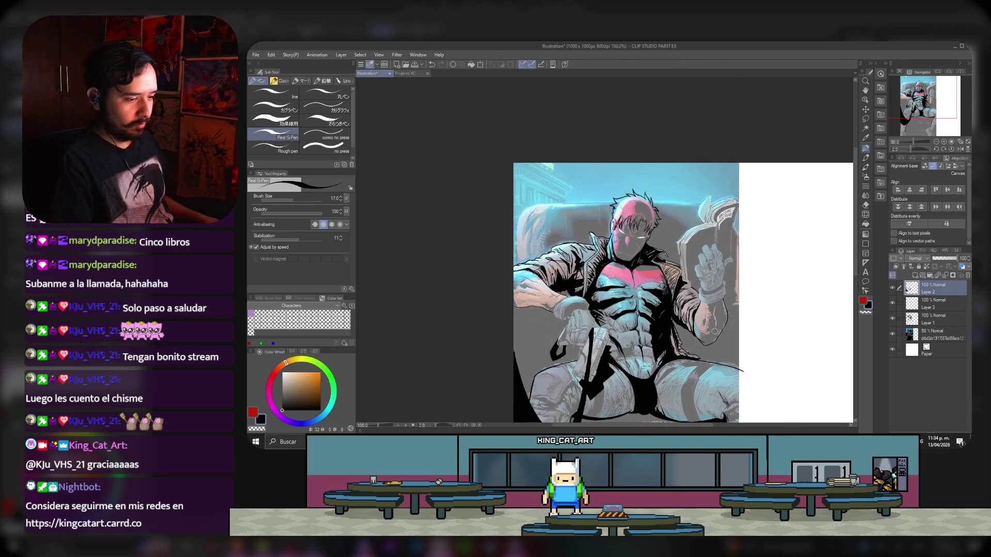
pyautogui.scroll(2, 651, 258)
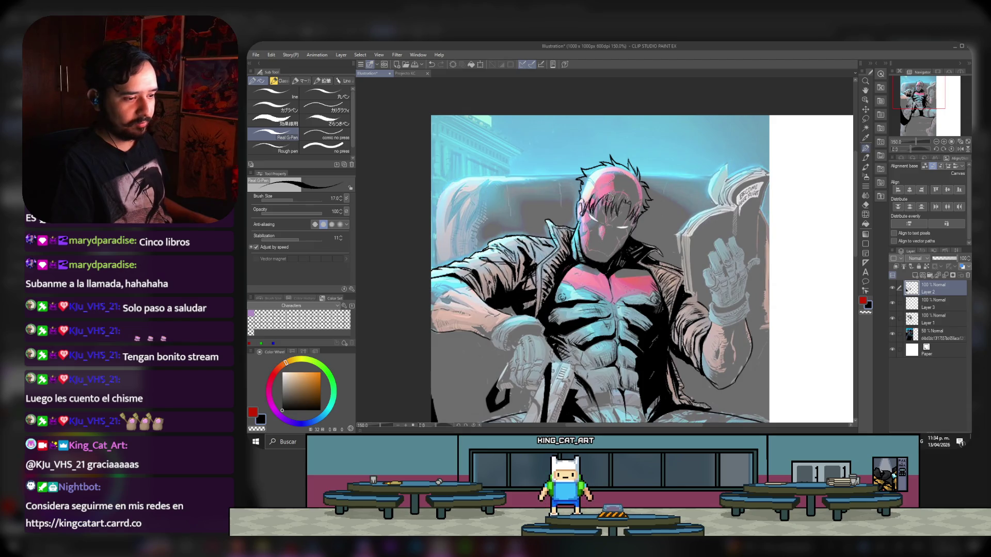
pyautogui.scroll(2, 608, 195)
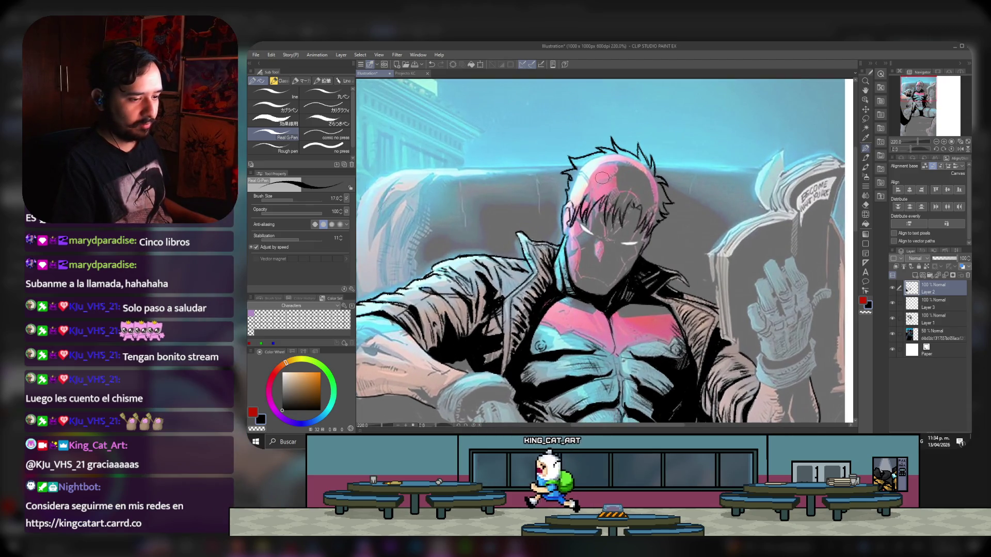
pyautogui.scroll(1, 601, 177)
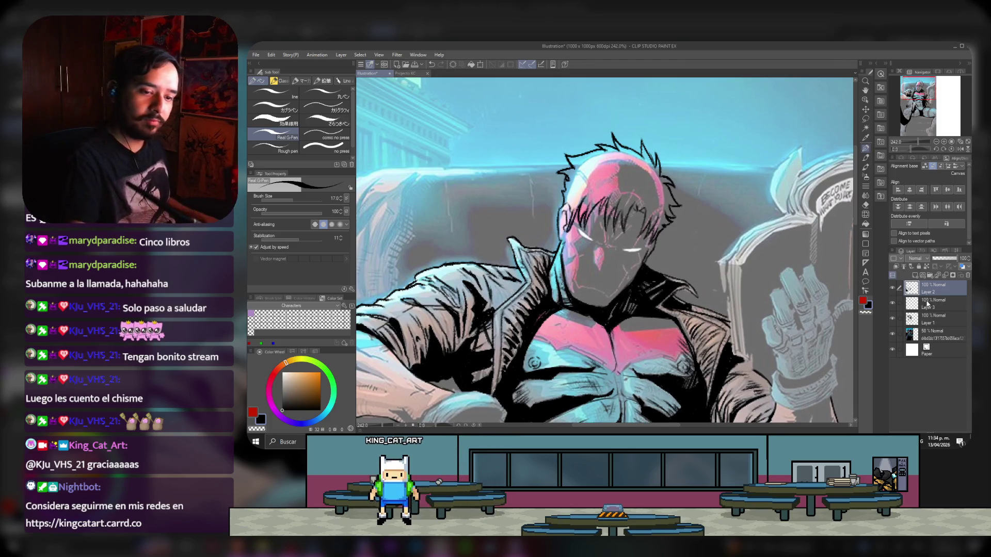
pyautogui.moveTo(940, 296); pyautogui.dragTo(940, 311)
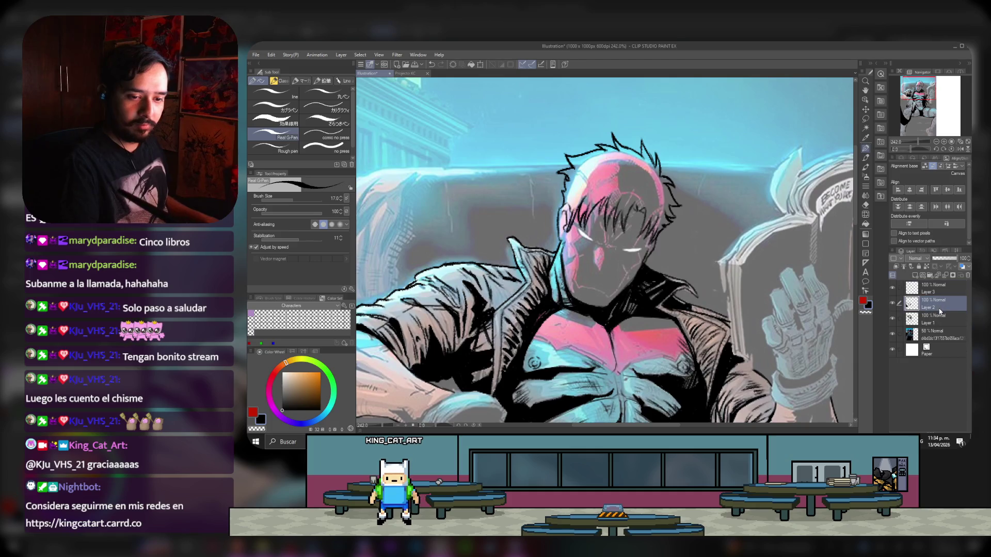
pyautogui.click(893, 303)
pyautogui.click(892, 305)
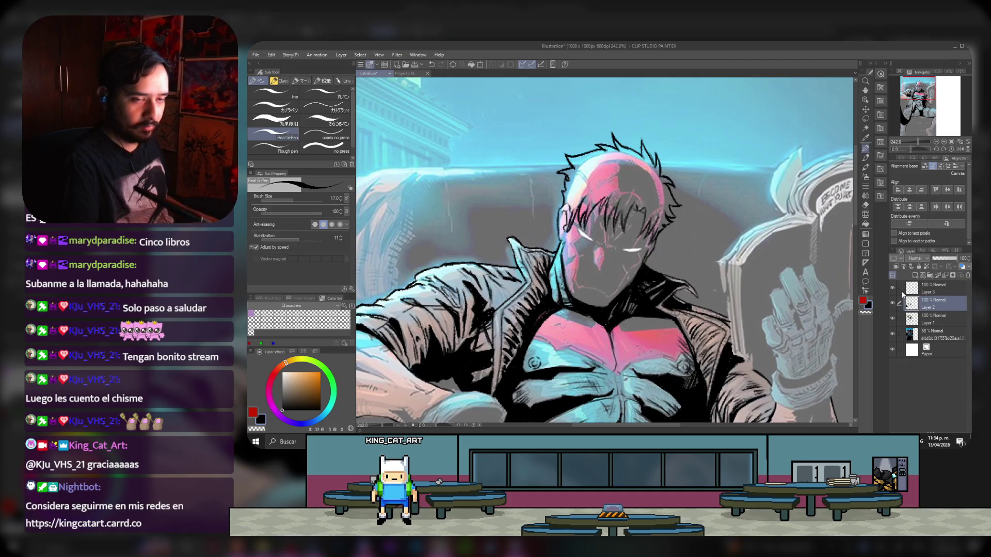
pyautogui.click(945, 276)
pyautogui.click(891, 289)
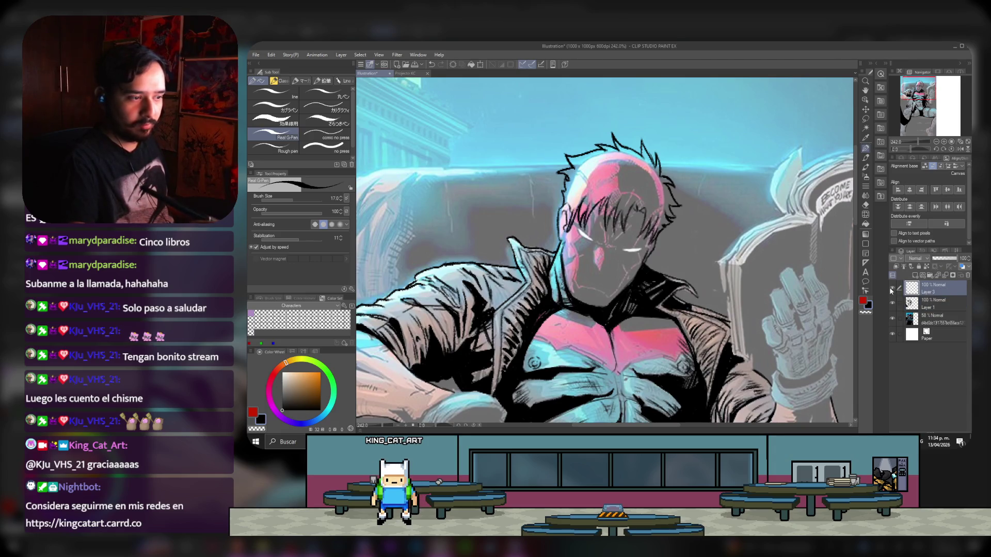
# - Add a new empty raster layer and pick the thinner 'line' pen at size 9.8
pyautogui.click(916, 277)
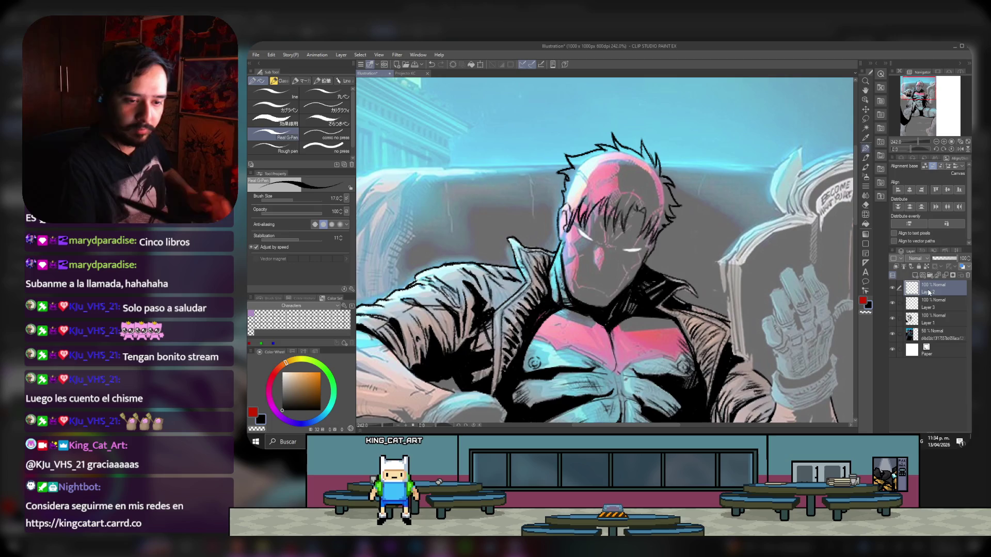
pyautogui.click(288, 200)
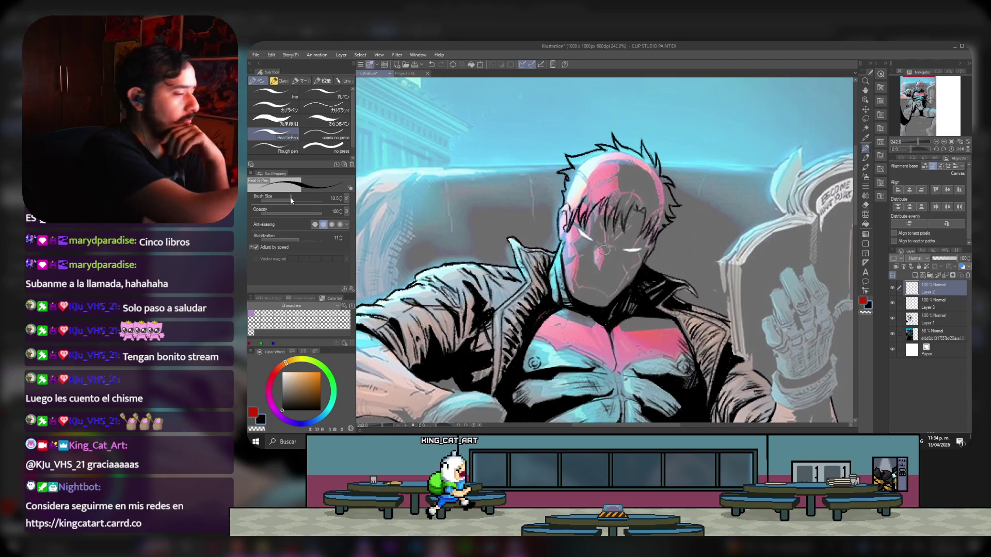
pyautogui.click(274, 93)
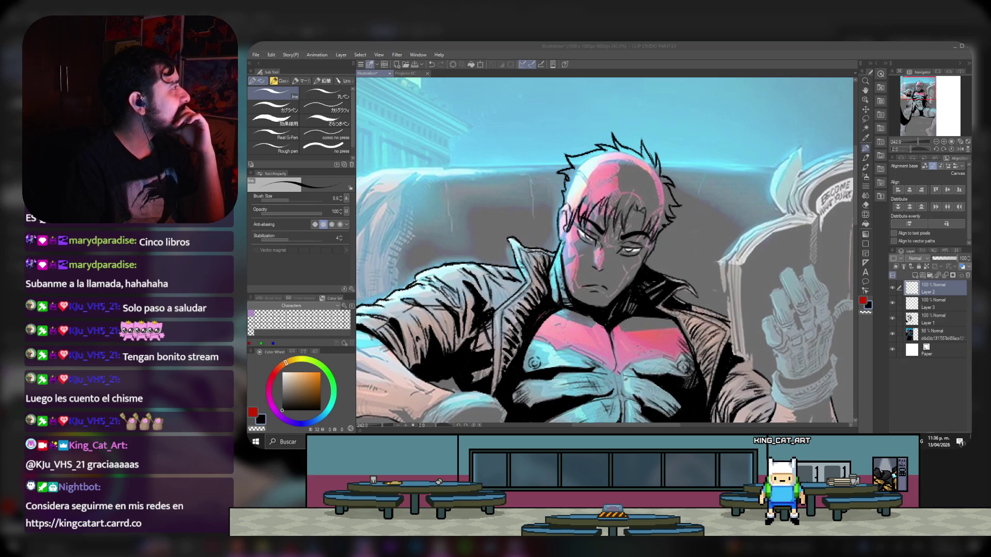
# - Darken the eyelid line over the right eye
pyautogui.click(632, 243)
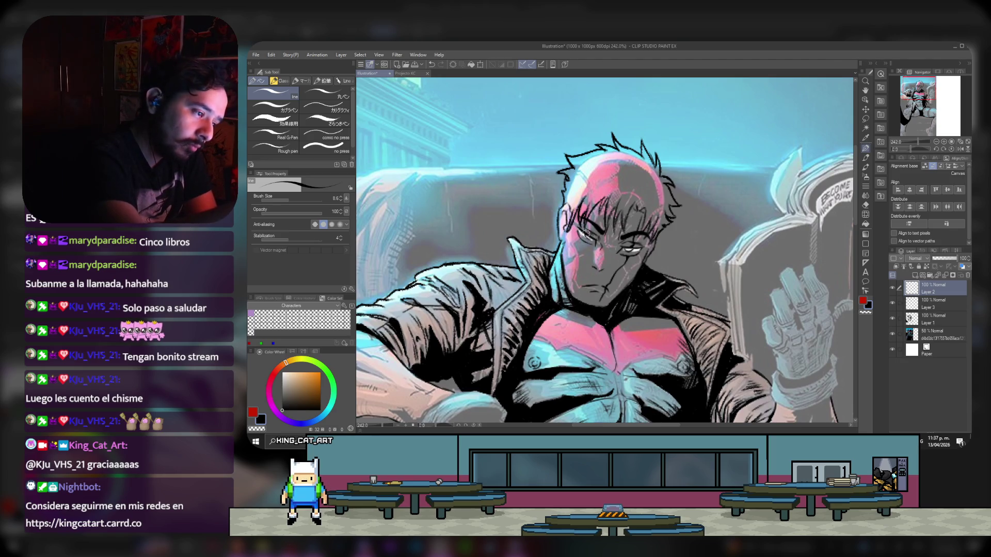
pyautogui.moveTo(641, 245); pyautogui.dragTo(624, 248)
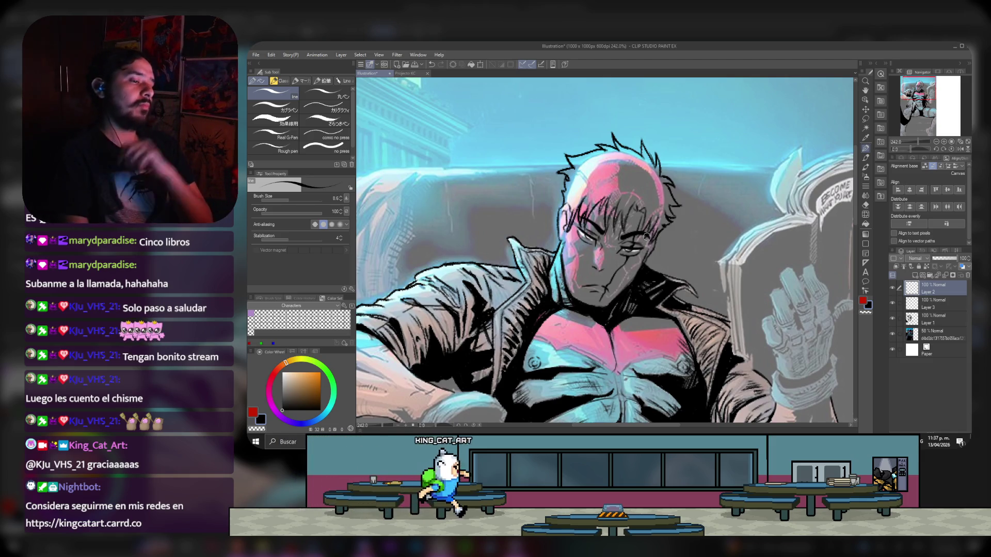
pyautogui.scroll(-2, 626, 206)
pyautogui.scroll(-2, 626, 206)
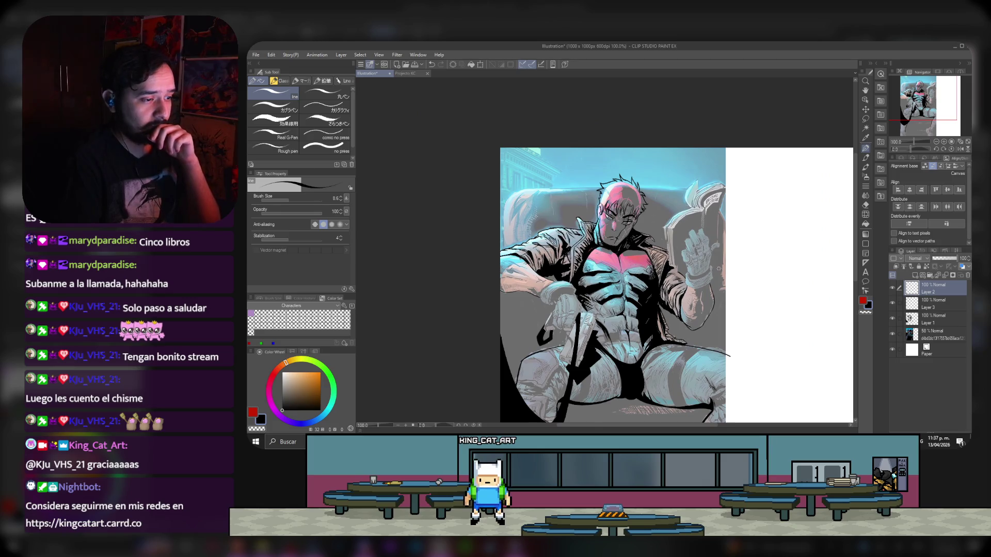
pyautogui.scroll(2, 719, 268)
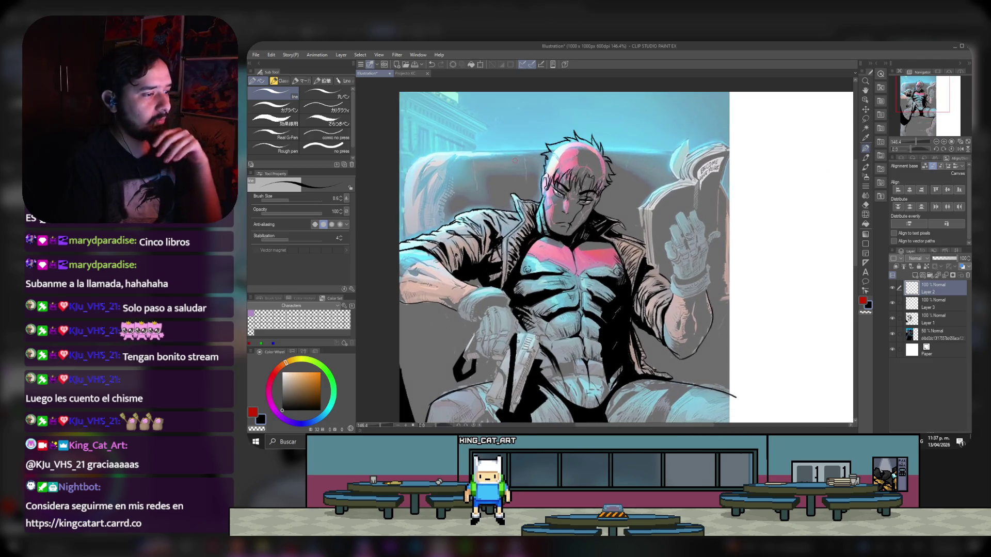
pyautogui.scroll(2, 593, 185)
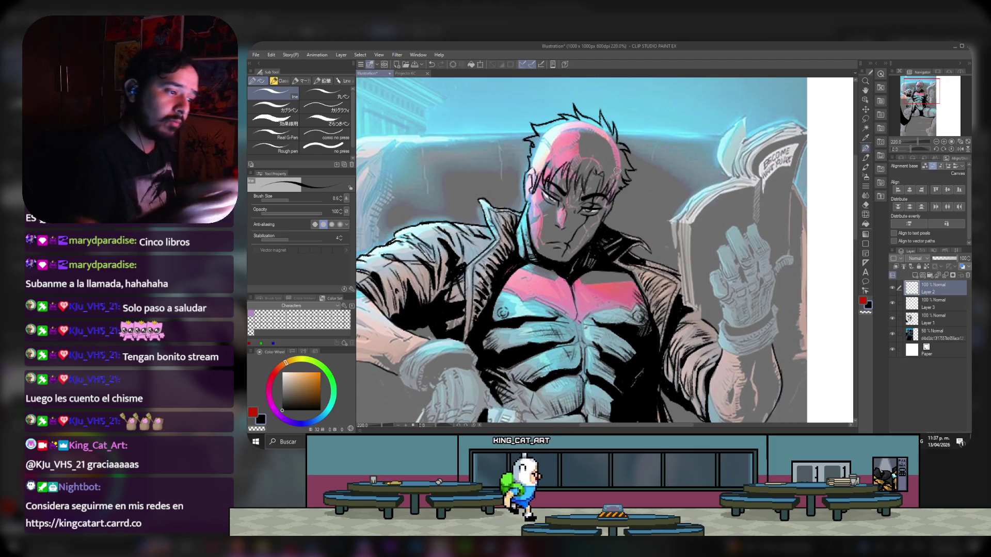
pyautogui.scroll(-2, 616, 170)
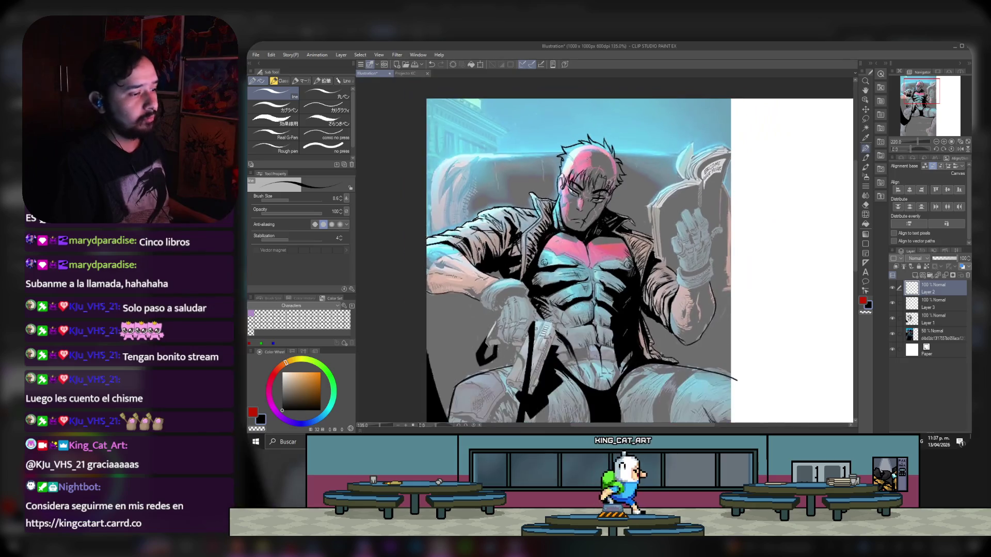
# - Reframe the whole figure and merge the hair and face ink layers down into Layer 1
pyautogui.moveTo(472, 409); pyautogui.dragTo(452, 369)
pyautogui.scroll(-1, 623, 269)
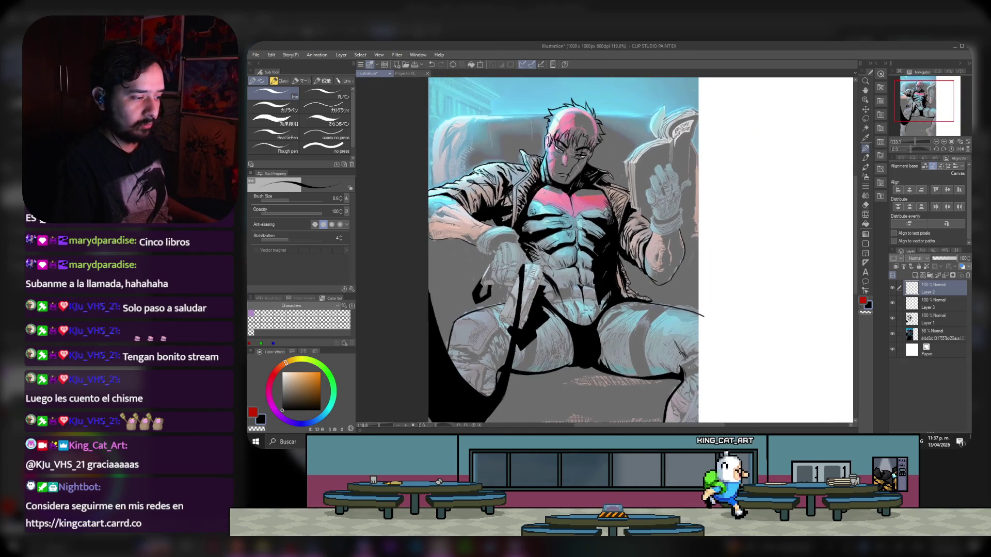
pyautogui.hotkey('ctrl', 'e')
pyautogui.hotkey('ctrl', 'e')
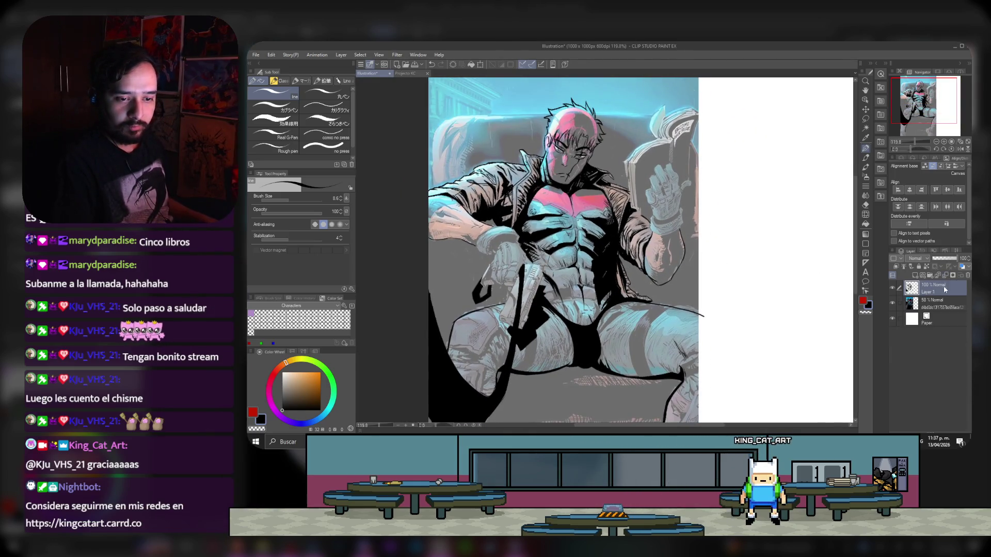
# - Raise the faded reference layer to 100% opacity, pick light pink, and add a new skin layer
pyautogui.click(932, 305)
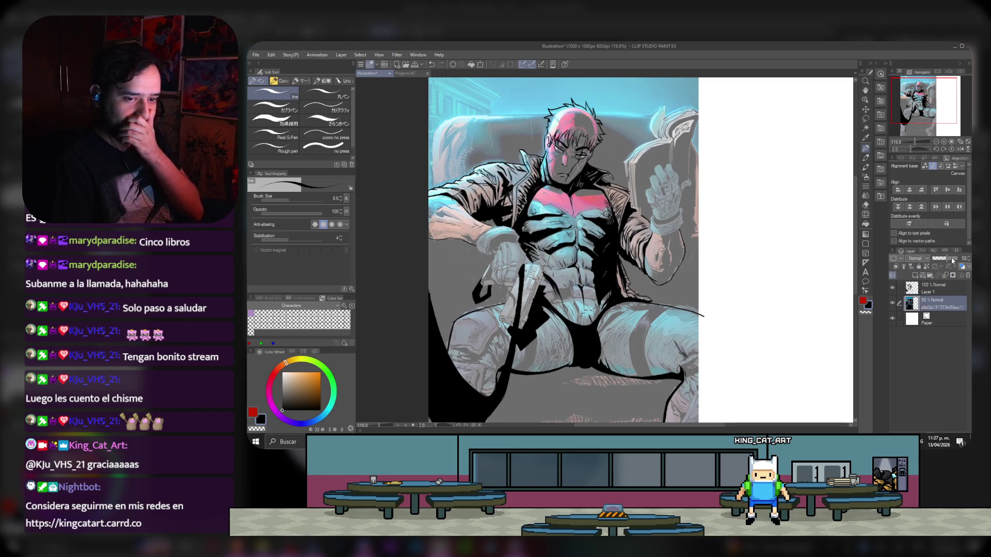
pyautogui.moveTo(952, 261); pyautogui.dragTo(960, 259)
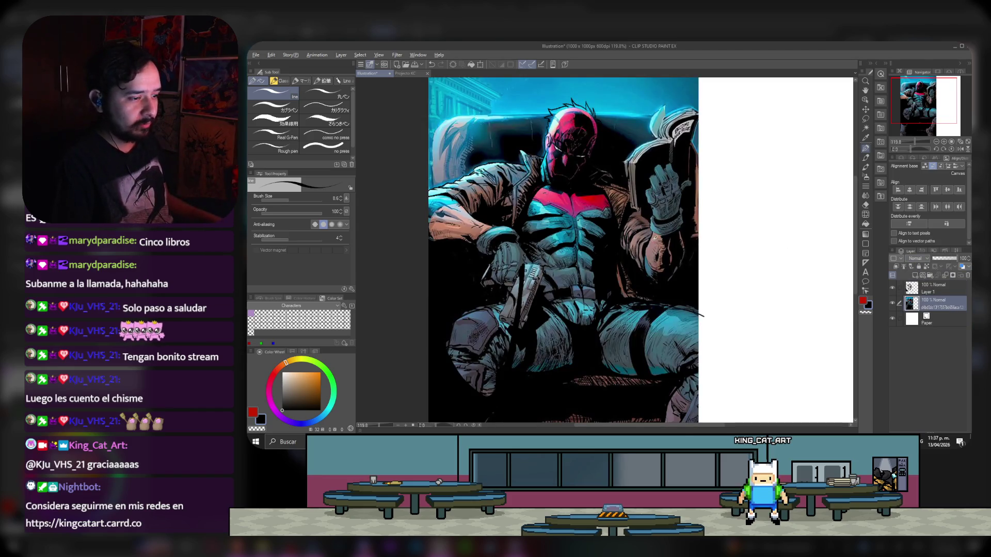
pyautogui.click(297, 382)
pyautogui.click(915, 277)
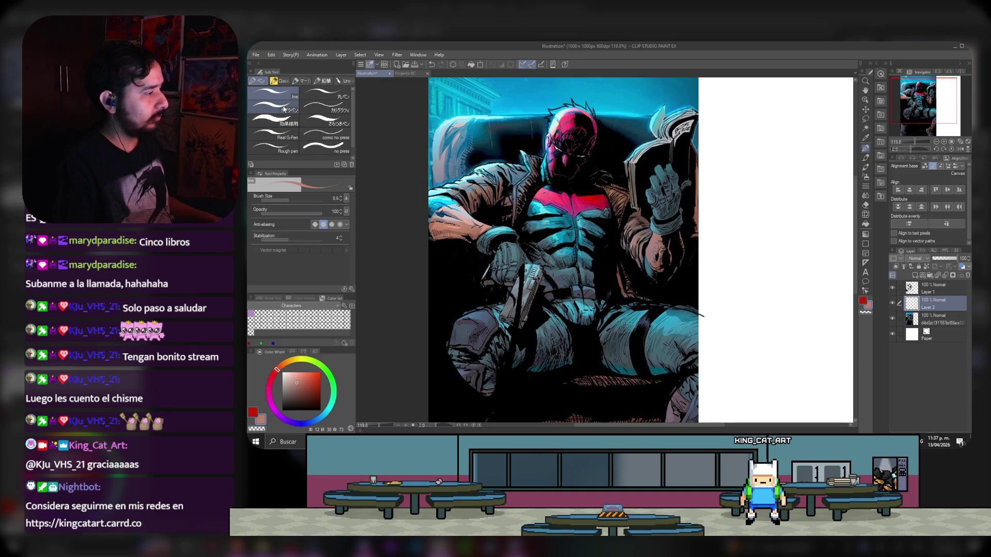
# - Set up the 12 Hard brush at size 33.6 and paint skin tone on the chest
pyautogui.click(866, 157)
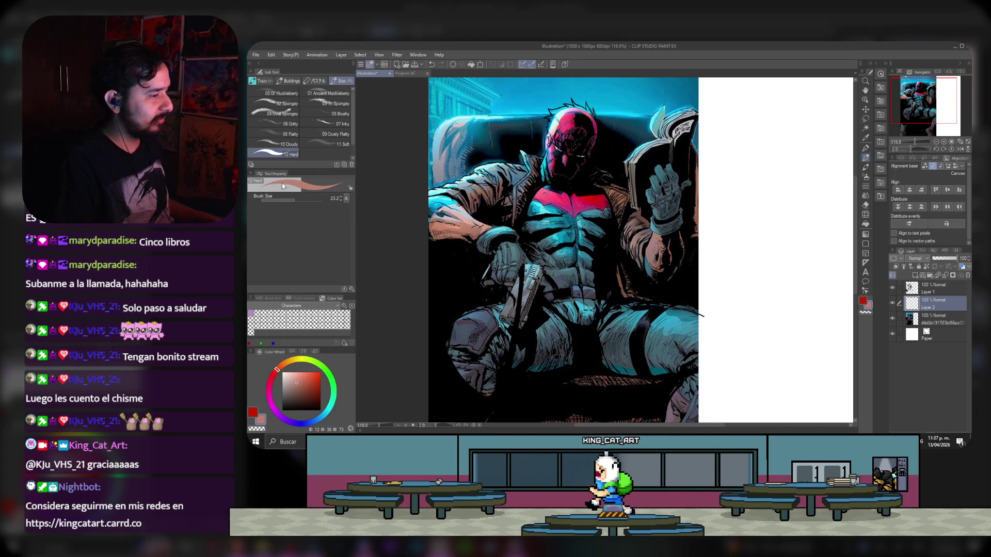
pyautogui.click(299, 200)
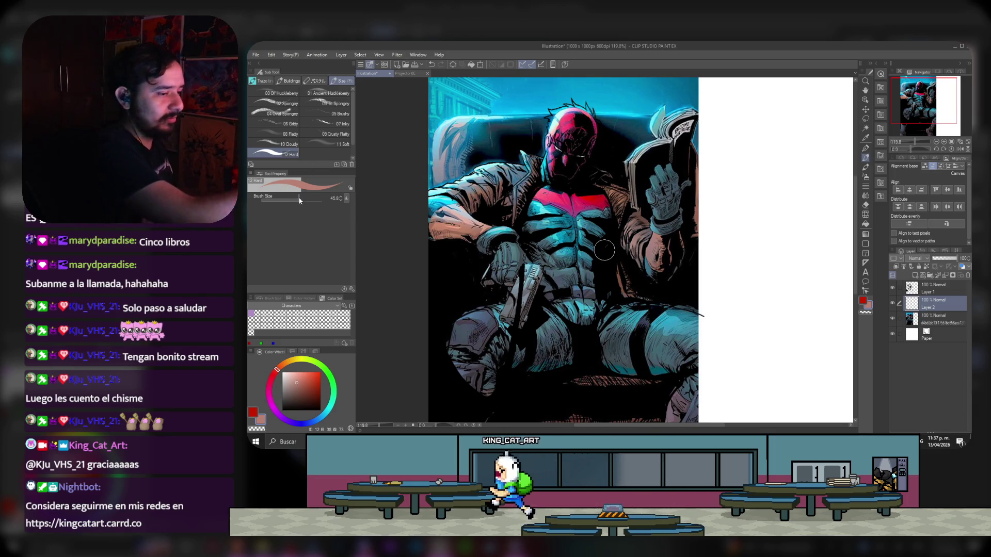
pyautogui.click(297, 198)
pyautogui.moveTo(557, 228)
pyautogui.mouseDown()
pyautogui.moveTo(567, 248)
pyautogui.moveTo(589, 203)
pyautogui.mouseUp()
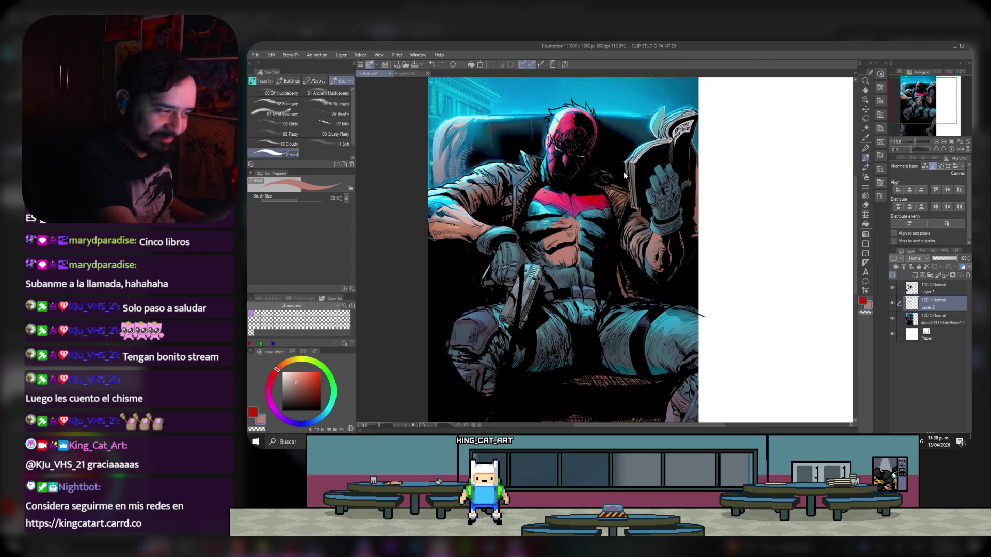
# - Undo the skin stroke just painted on the chest
pyautogui.hotkey('ctrl', 'z')
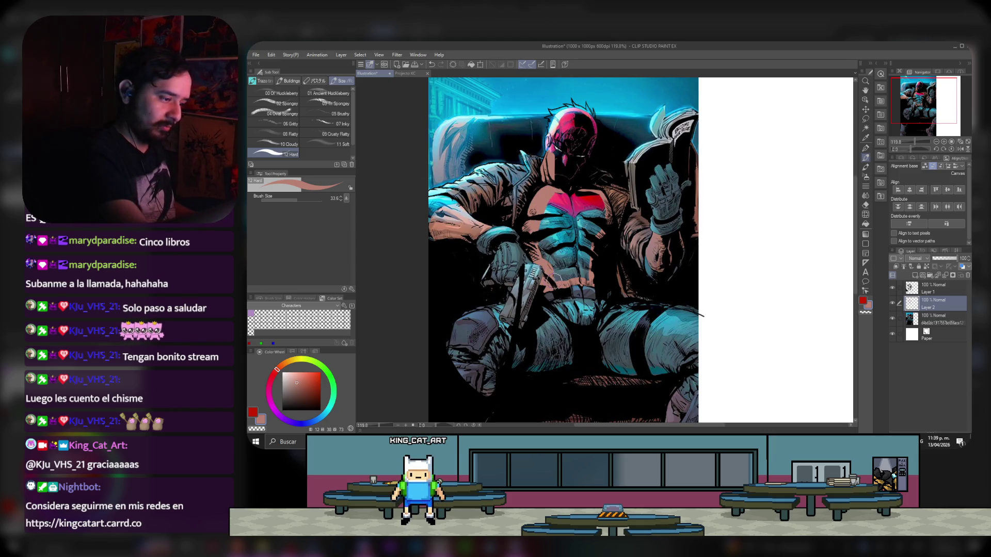
# - Step through undo and redo until skin tone covers the red bat emblem and blue chest patch
pyautogui.hotkey('ctrl', 'z')
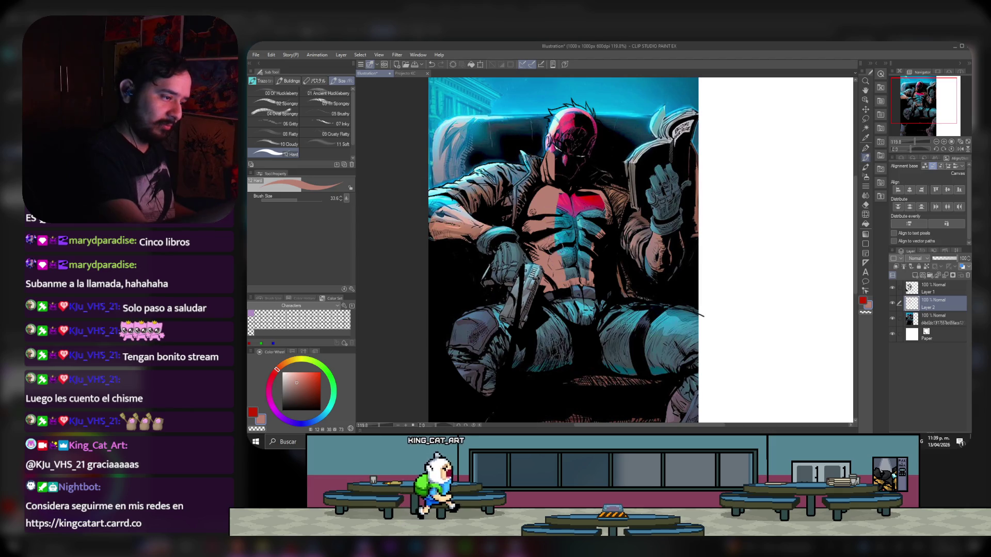
pyautogui.hotkey('ctrl', 'z')
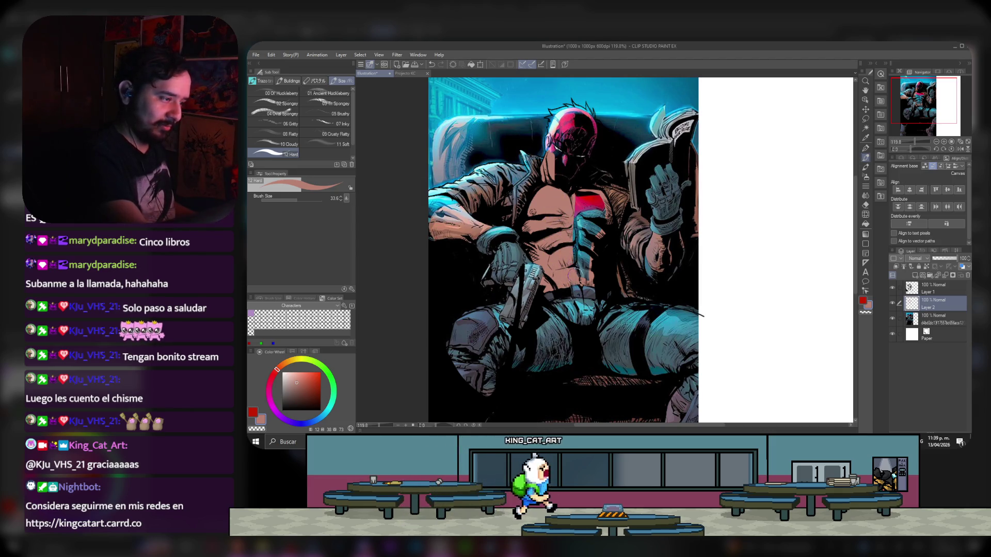
pyautogui.hotkey('ctrl', 'y')
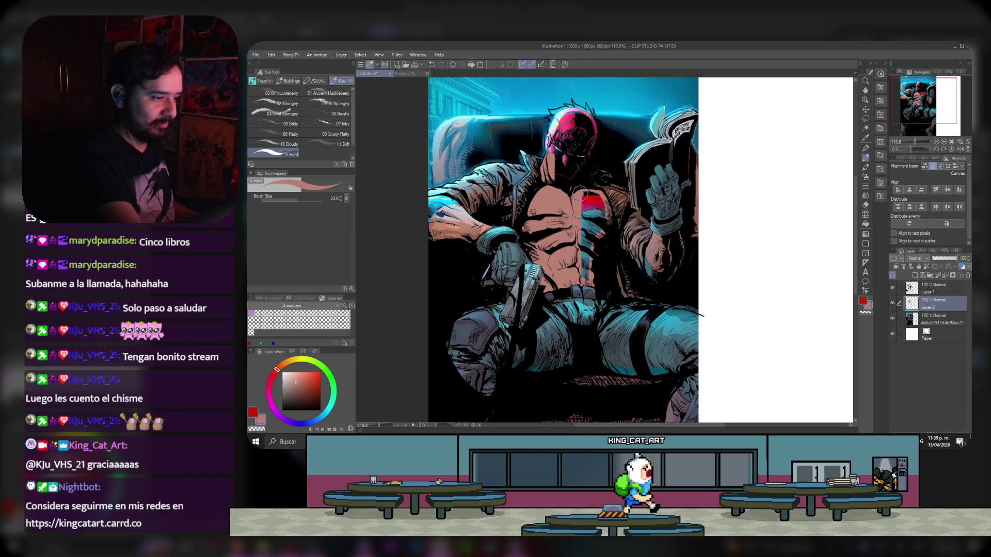
pyautogui.hotkey('ctrl', 'z')
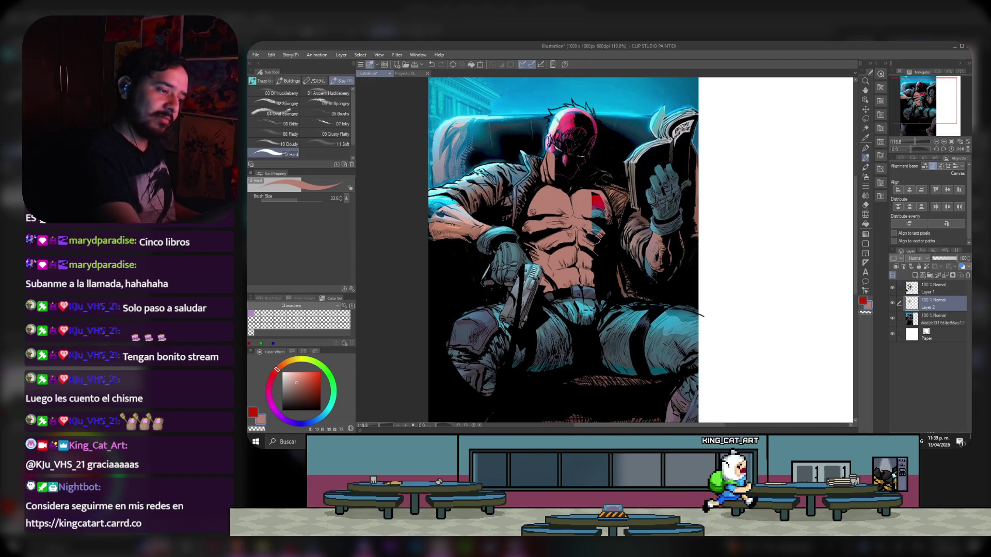
pyautogui.hotkey('ctrl', 'z')
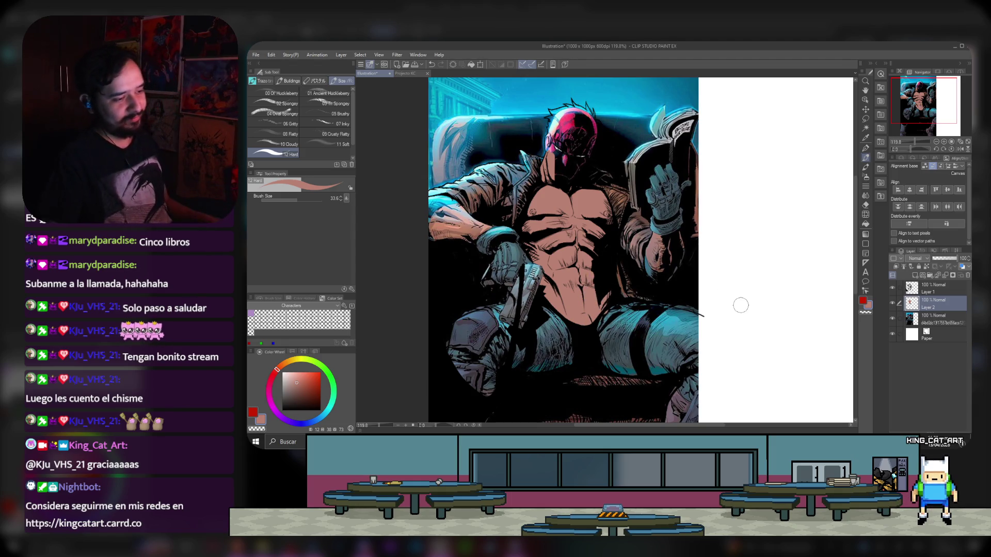
pyautogui.scroll(-2, 588, 230)
# - At 100% zoom, brush peach skin over the leg, upper thigh and knee
pyautogui.scroll(1, 636, 294)
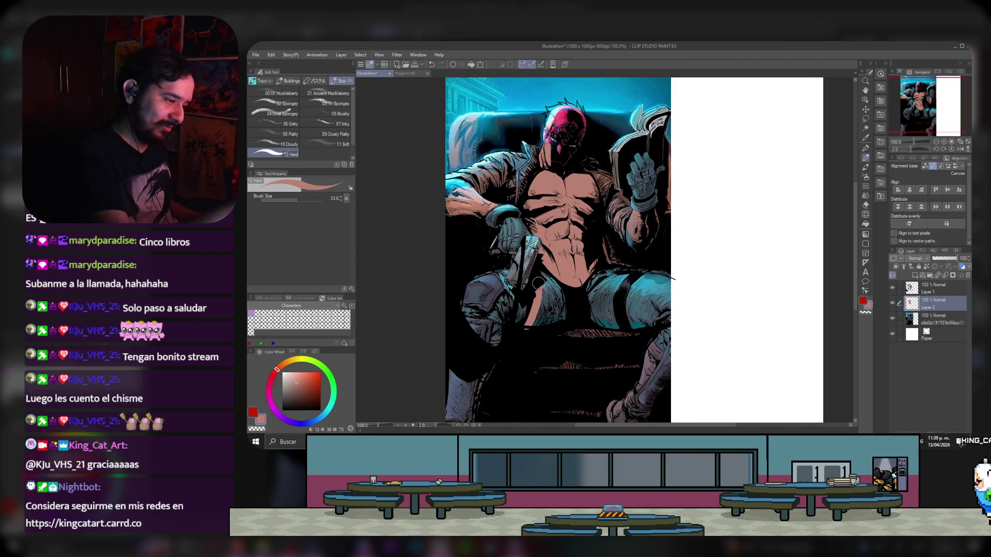
pyautogui.moveTo(524, 324); pyautogui.dragTo(534, 324)
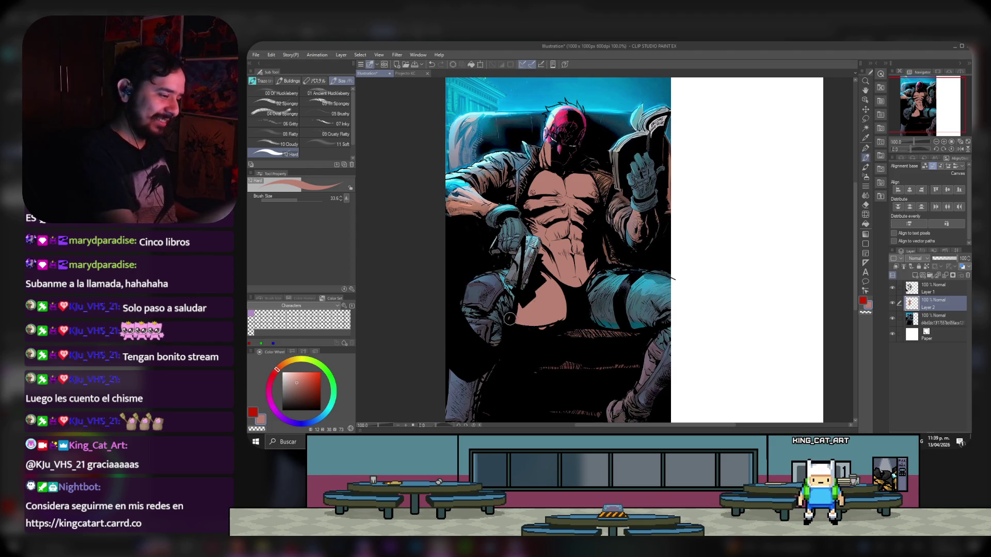
pyautogui.moveTo(499, 326)
pyautogui.mouseDown()
pyautogui.moveTo(490, 346)
pyautogui.moveTo(466, 294)
pyautogui.moveTo(463, 319)
pyautogui.moveTo(470, 280)
pyautogui.mouseUp()
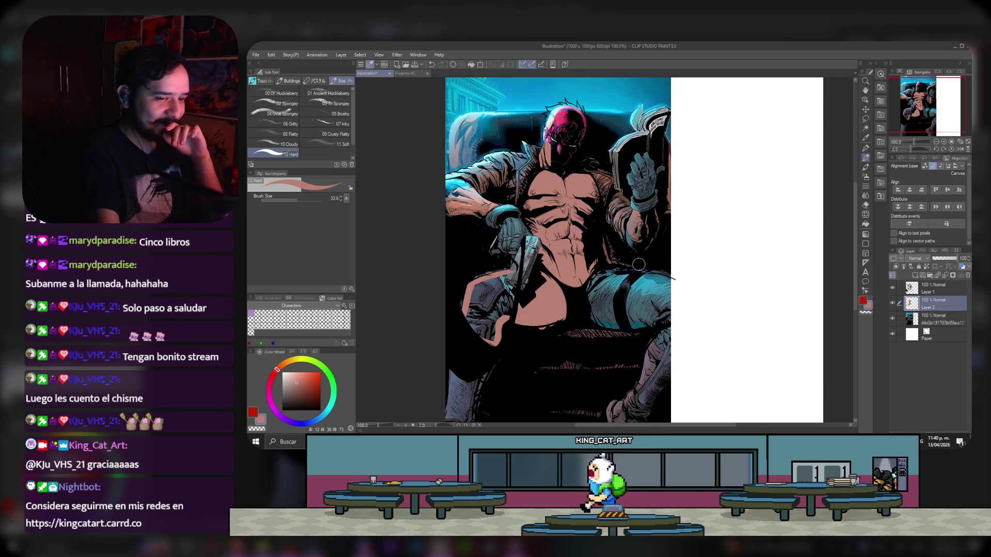
pyautogui.press('e')
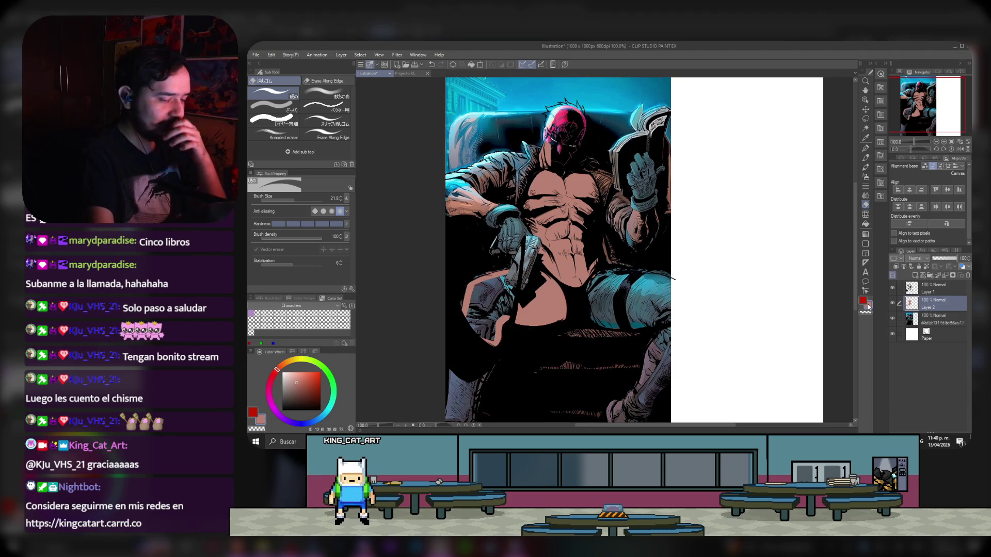
# - Smooth the peach skin fill on the left thigh, swapping between the Brush and Pen tools
pyautogui.click(867, 149)
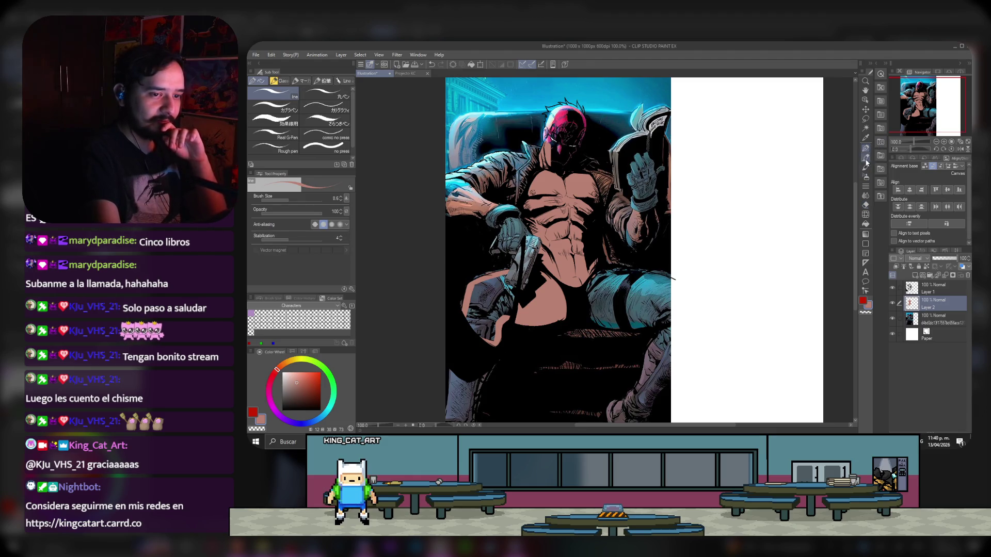
pyautogui.click(867, 161)
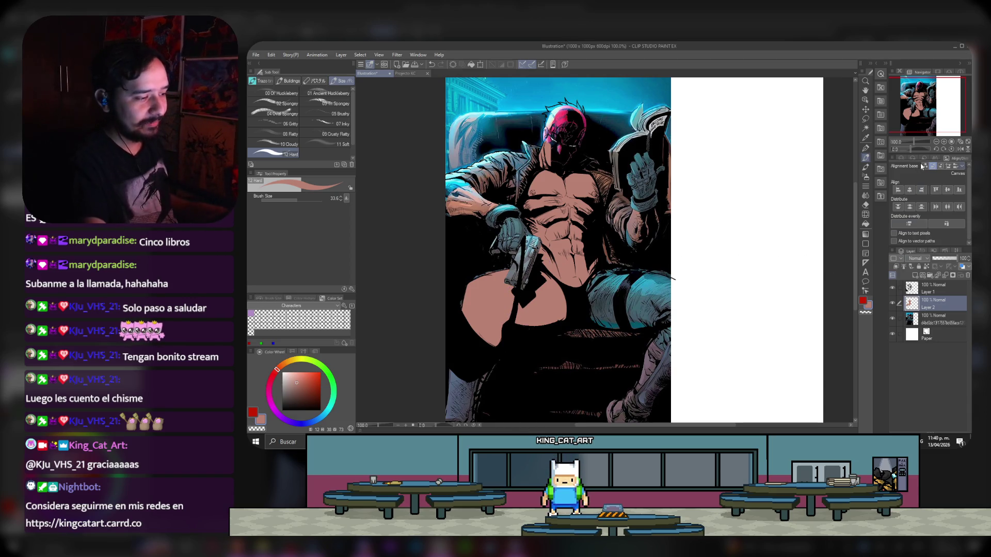
pyautogui.click(866, 150)
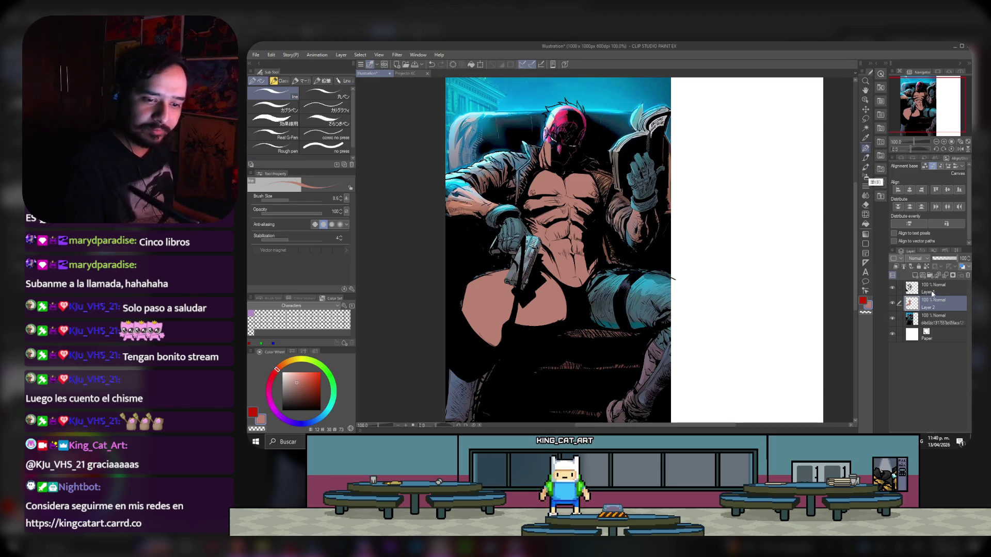
# - On Layer 1, set the drawing colour to black and pan to ink details over the bare thigh
pyautogui.click(931, 291)
pyautogui.click(258, 411)
pyautogui.click(282, 411)
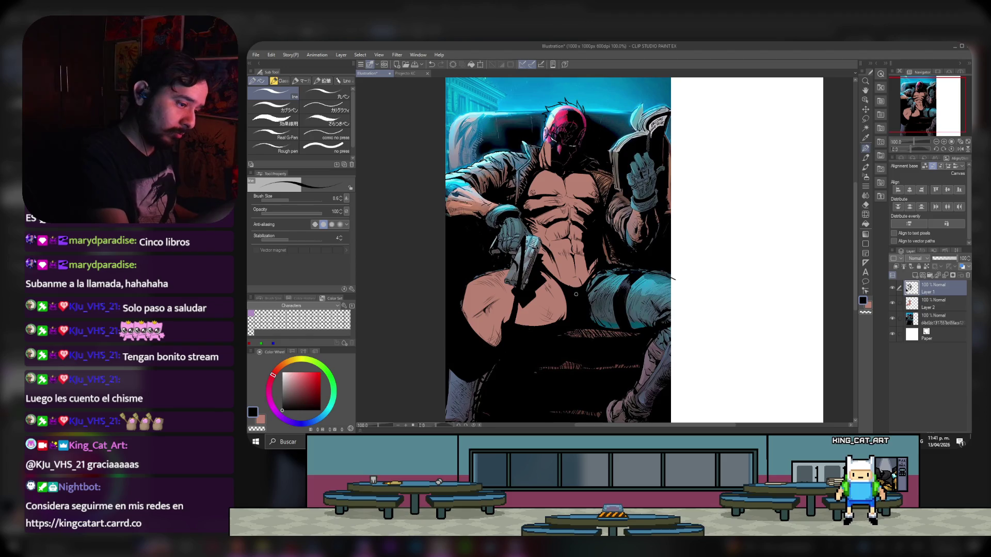
pyautogui.moveTo(738, 324); pyautogui.dragTo(769, 294)
# - Paint dark pinkish skin tone on Layer 2 over the thigh, covering its dark stripes
pyautogui.click(869, 158)
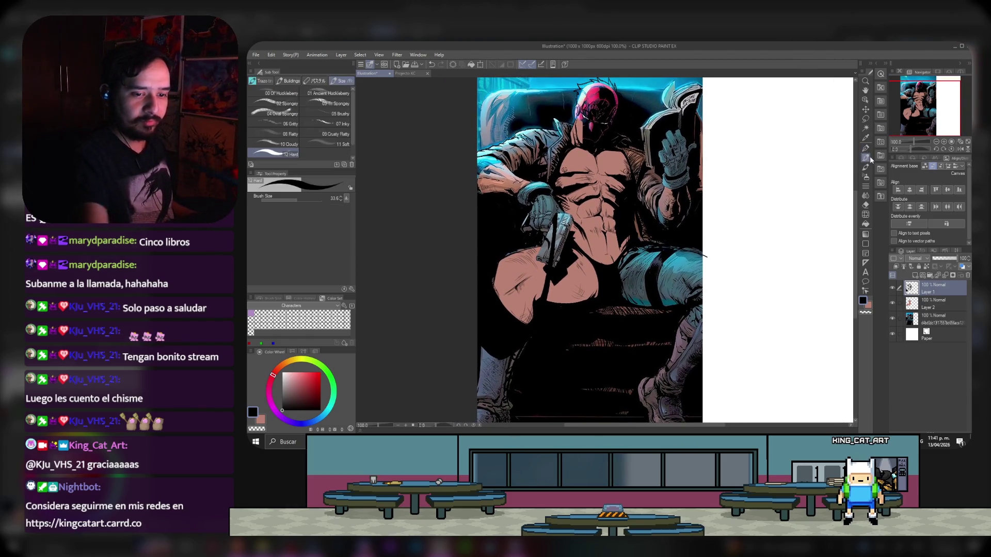
pyautogui.click(924, 307)
pyautogui.keyDown('alt'); pyautogui.click(484, 352); pyautogui.keyUp('alt')
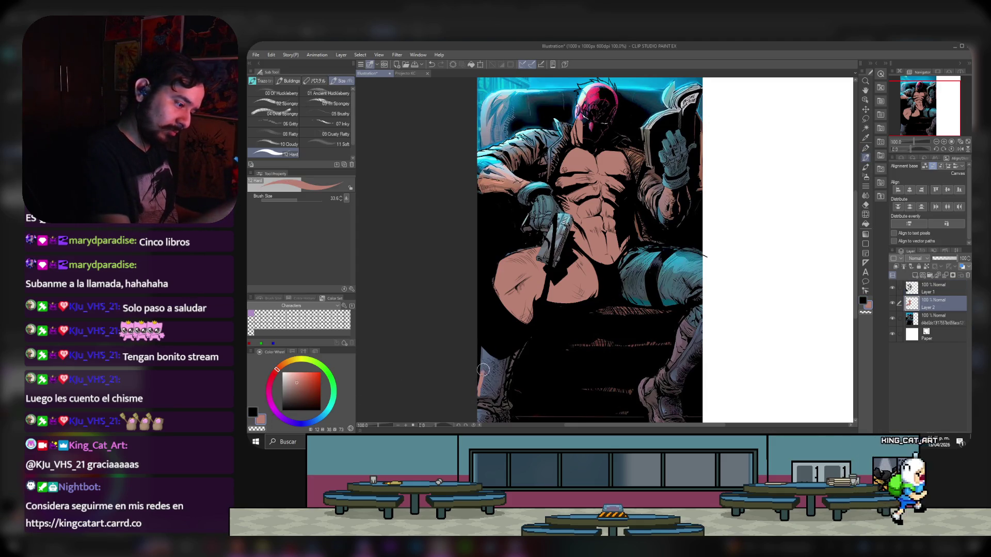
pyautogui.moveTo(480, 394)
pyautogui.mouseDown()
pyautogui.moveTo(491, 345)
pyautogui.moveTo(501, 407)
pyautogui.mouseUp()
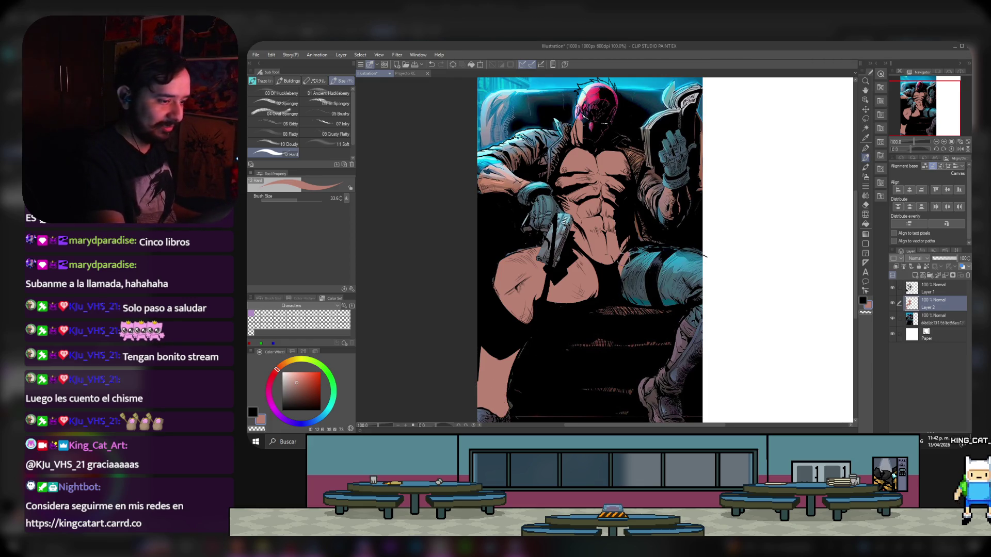
pyautogui.moveTo(628, 299)
pyautogui.mouseDown()
pyautogui.moveTo(686, 303)
pyautogui.moveTo(706, 283)
pyautogui.mouseUp()
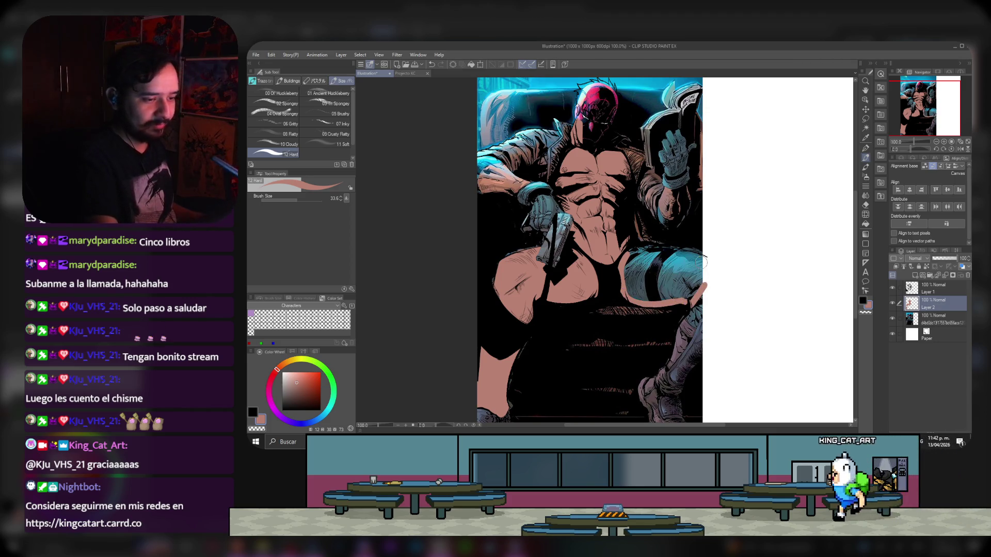
pyautogui.moveTo(624, 258)
pyautogui.mouseDown()
pyautogui.moveTo(705, 259)
pyautogui.moveTo(694, 292)
pyautogui.moveTo(625, 274)
pyautogui.moveTo(631, 290)
pyautogui.mouseUp()
pyautogui.moveTo(632, 254); pyautogui.dragTo(640, 252)
pyautogui.moveTo(643, 288)
pyautogui.mouseDown()
pyautogui.moveTo(650, 272)
pyautogui.moveTo(645, 297)
pyautogui.moveTo(671, 266)
pyautogui.moveTo(691, 264)
pyautogui.moveTo(682, 289)
pyautogui.moveTo(700, 270)
pyautogui.mouseUp()
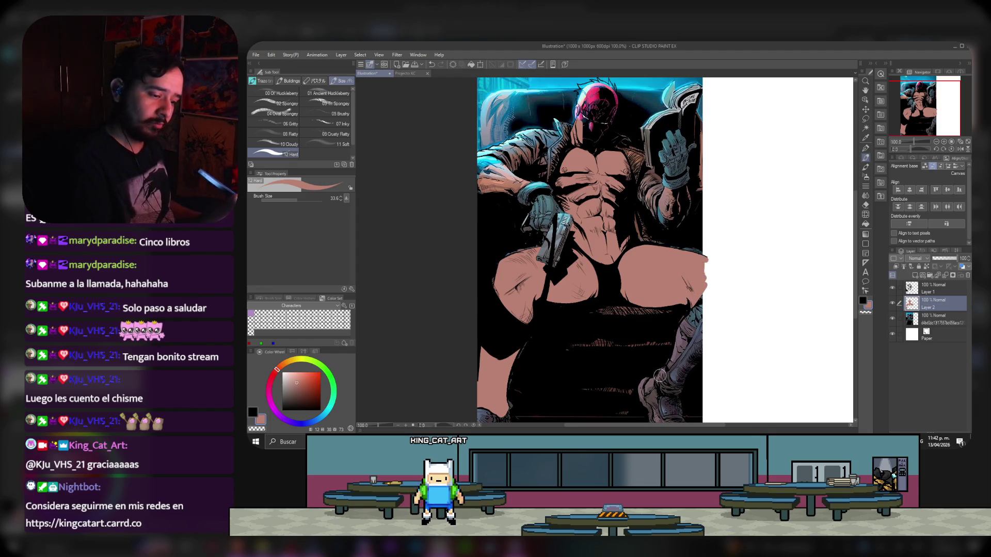
# - Paint skin over the lower leg and ankle, clipping it to the layer below
pyautogui.moveTo(661, 383); pyautogui.dragTo(671, 391)
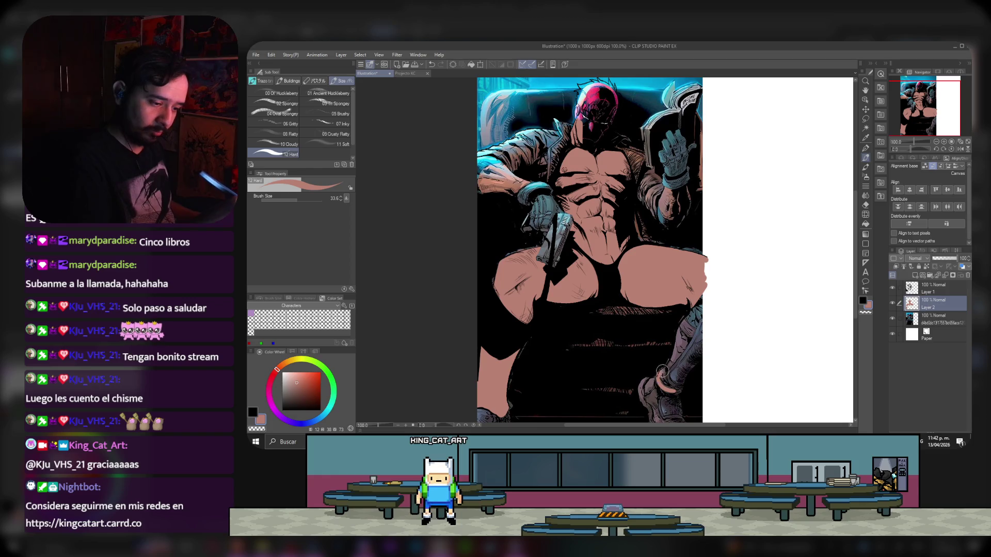
pyautogui.moveTo(679, 342)
pyautogui.mouseDown()
pyautogui.moveTo(700, 298)
pyautogui.moveTo(698, 317)
pyautogui.mouseUp()
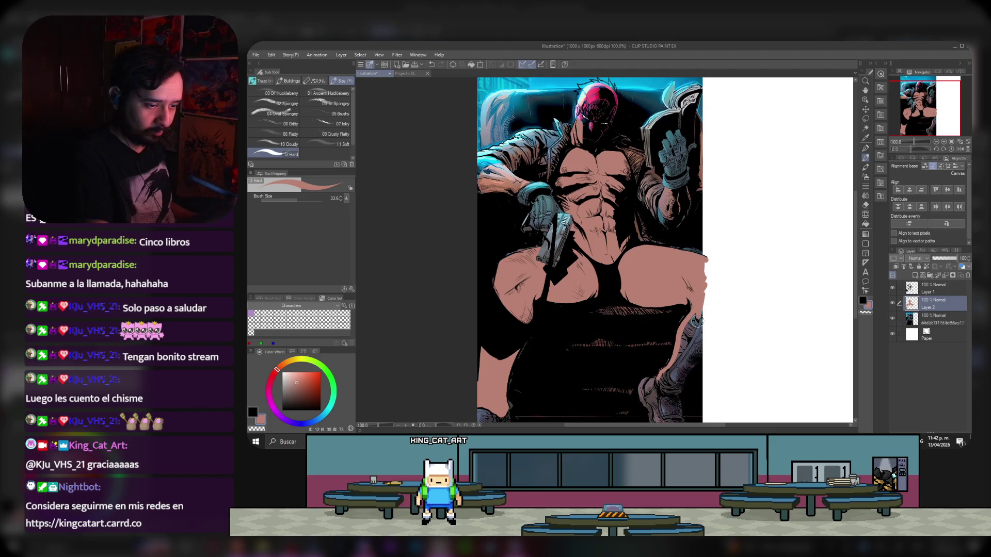
pyautogui.click(895, 267)
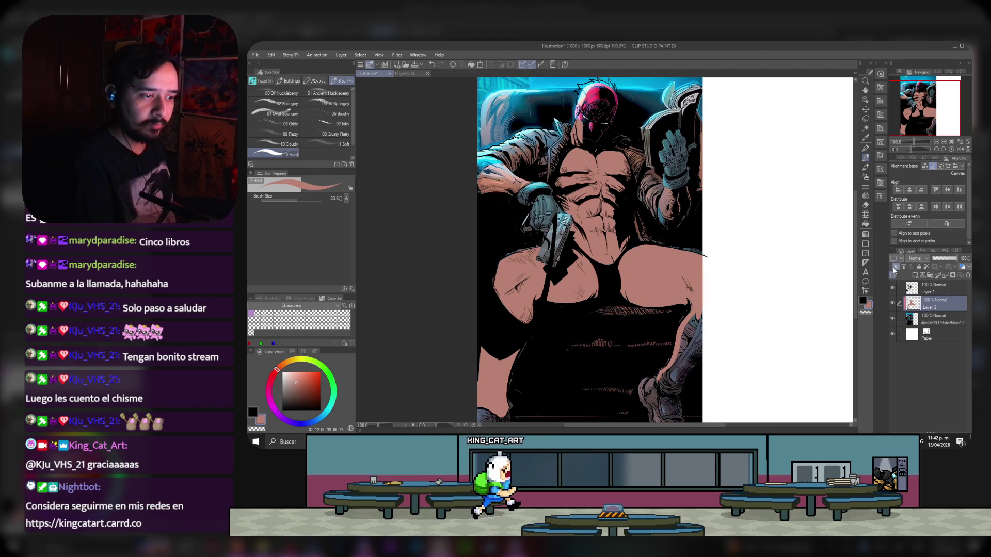
pyautogui.moveTo(677, 393)
pyautogui.mouseDown()
pyautogui.moveTo(694, 330)
pyautogui.moveTo(673, 385)
pyautogui.moveTo(662, 379)
pyautogui.moveTo(694, 317)
pyautogui.moveTo(669, 382)
pyautogui.moveTo(694, 330)
pyautogui.moveTo(703, 332)
pyautogui.mouseUp()
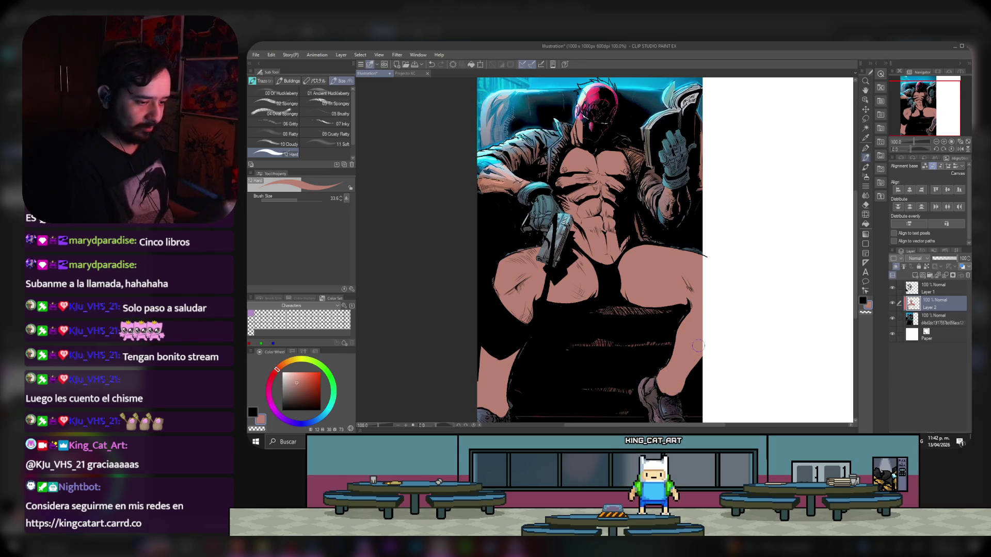
pyautogui.moveTo(944, 109); pyautogui.dragTo(941, 106)
pyautogui.click(934, 319)
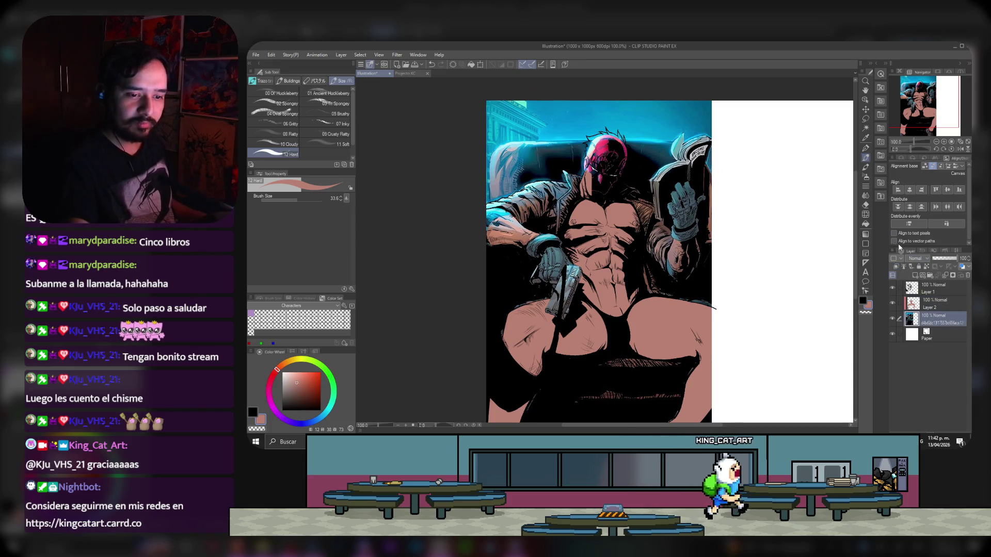
# - Add empty Layer 3 above the artwork, set the colour to black, then reselect Layer 1
pyautogui.click(916, 276)
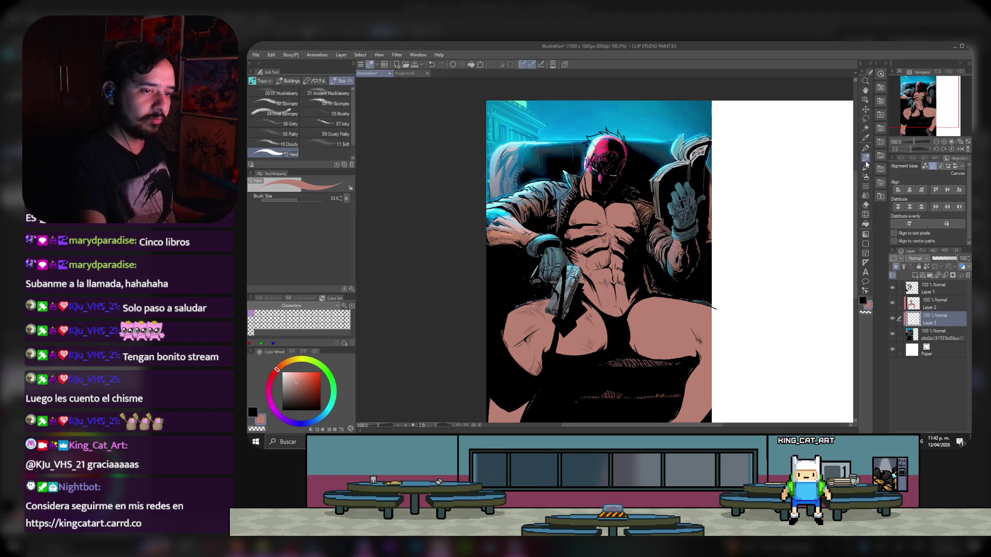
pyautogui.press('x')
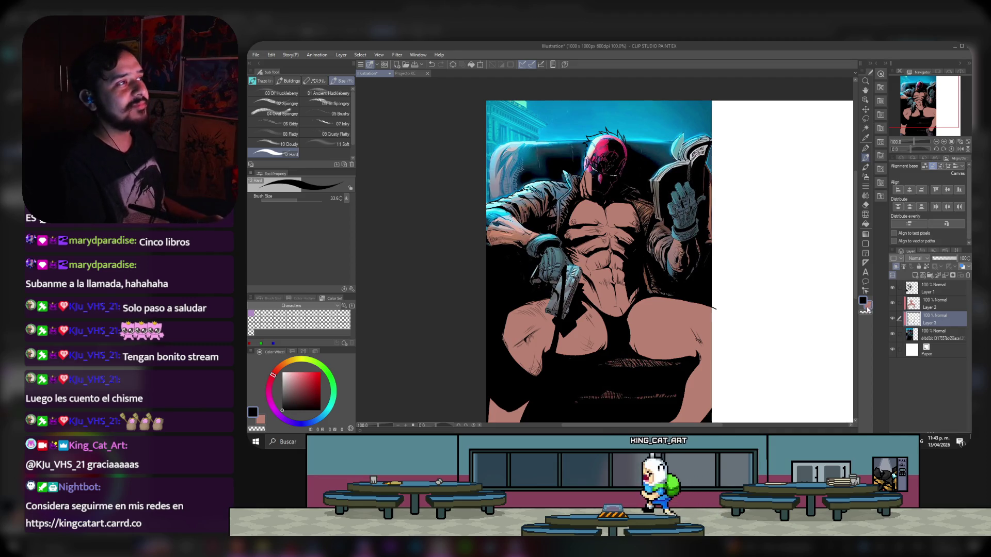
pyautogui.click(938, 307)
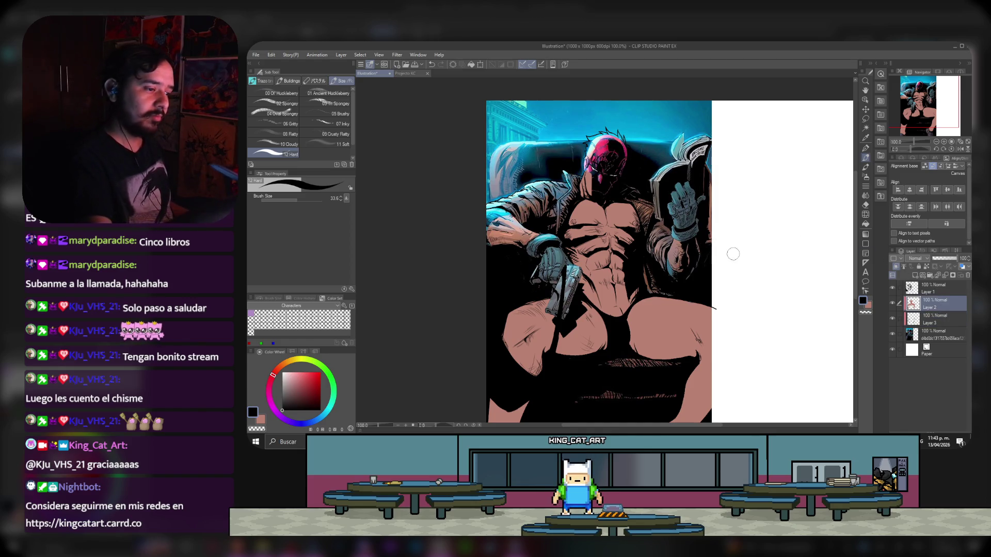
pyautogui.click(936, 289)
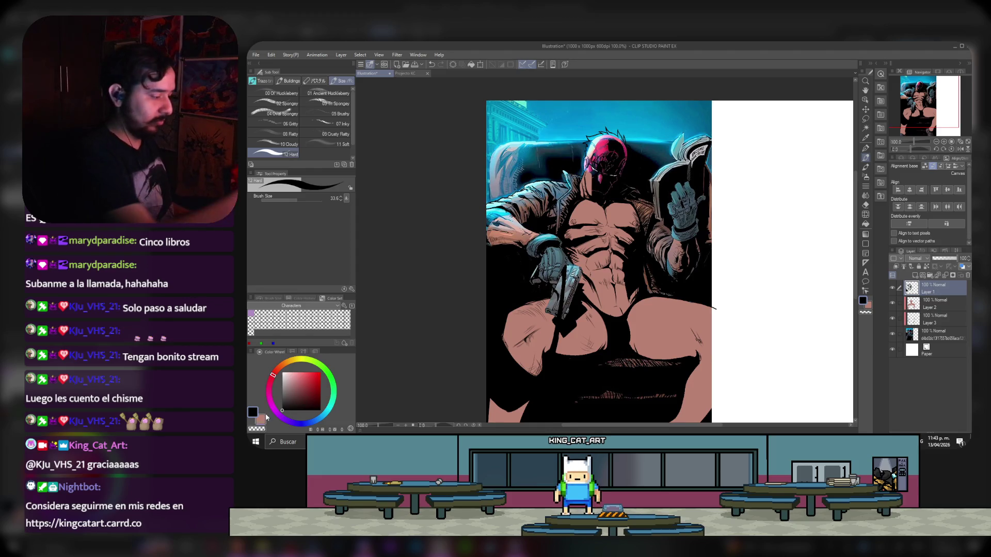
# - Switch to the Pen tool for fine line inking
pyautogui.press('p')
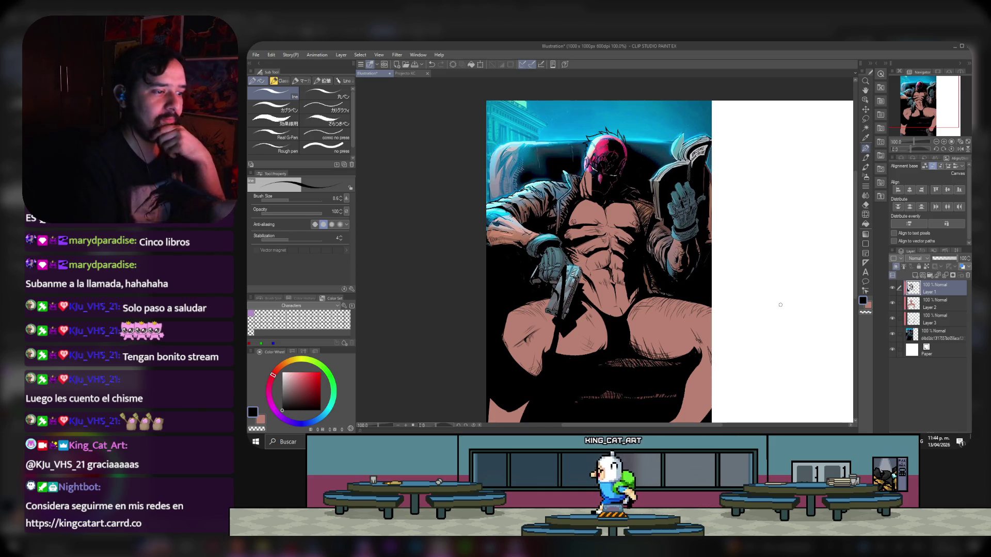
pyautogui.moveTo(931, 118); pyautogui.dragTo(929, 116)
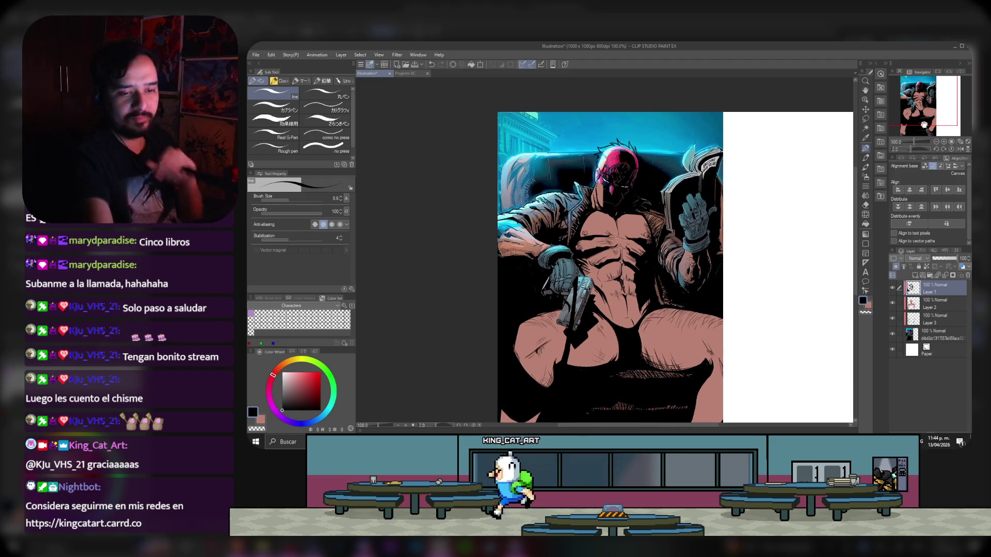
# - On Layer 2 at 128% zoom with the hard brush, undo the red mask on the face
pyautogui.click(930, 305)
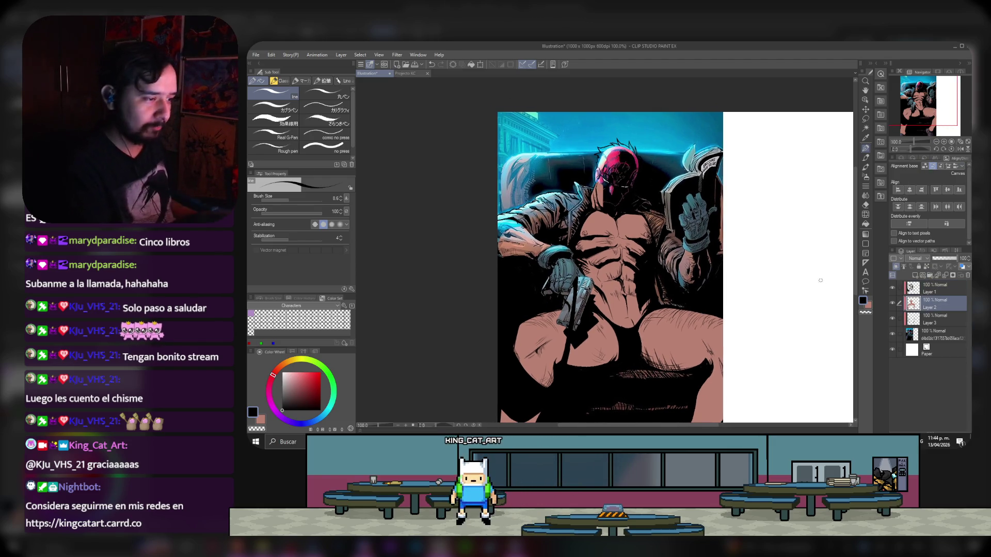
pyautogui.moveTo(915, 144); pyautogui.dragTo(917, 145)
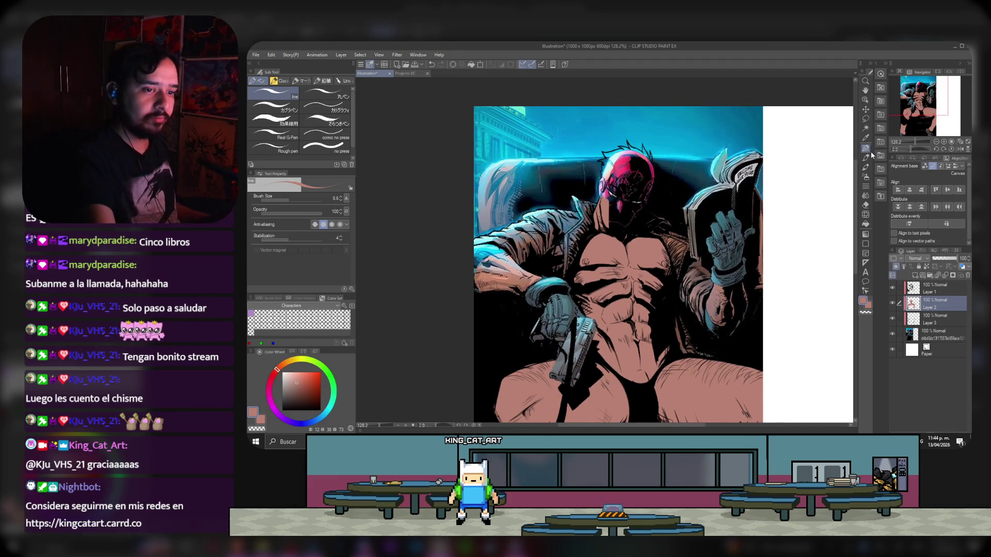
pyautogui.press('b')
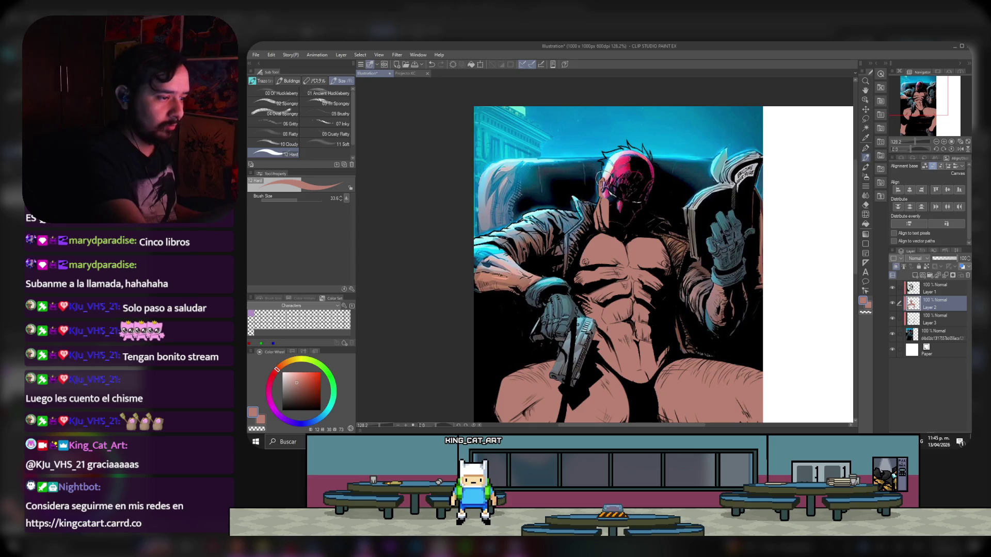
pyautogui.hotkey('ctrl', 'z')
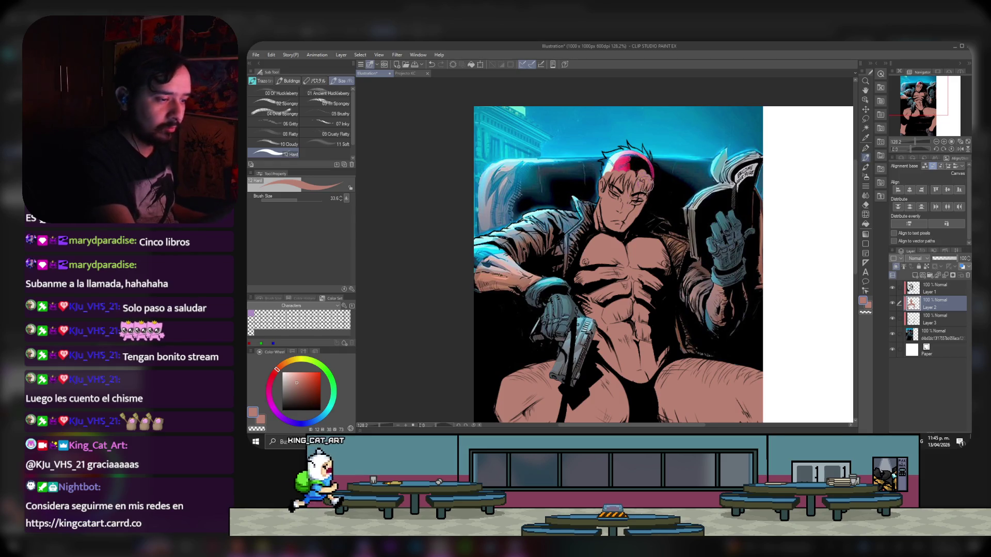
# - Lower the original artwork layer's opacity to 85 and return to Layer 2
pyautogui.click(937, 334)
pyautogui.moveTo(951, 259)
pyautogui.mouseDown()
pyautogui.moveTo(943, 259)
pyautogui.moveTo(954, 258)
pyautogui.mouseUp()
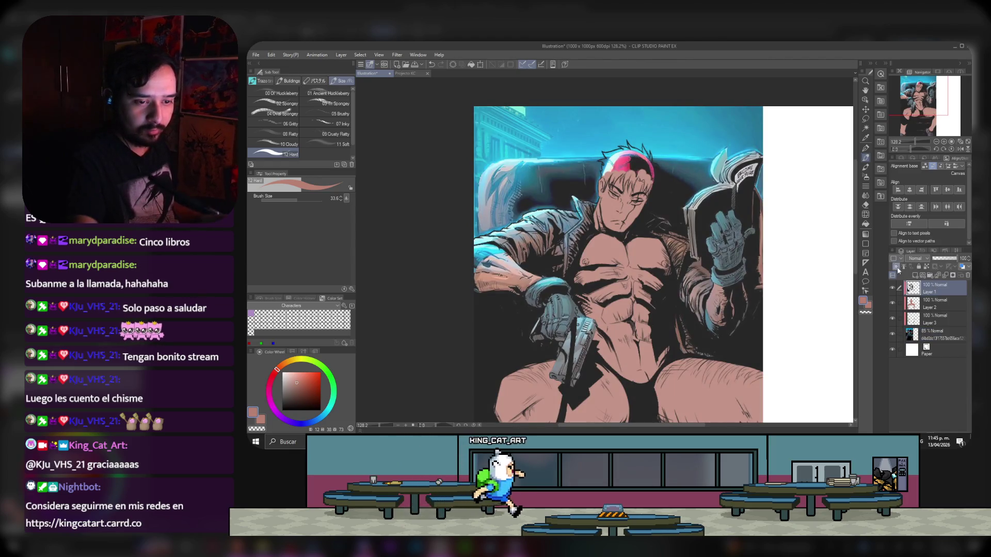
pyautogui.click(935, 289)
pyautogui.click(933, 307)
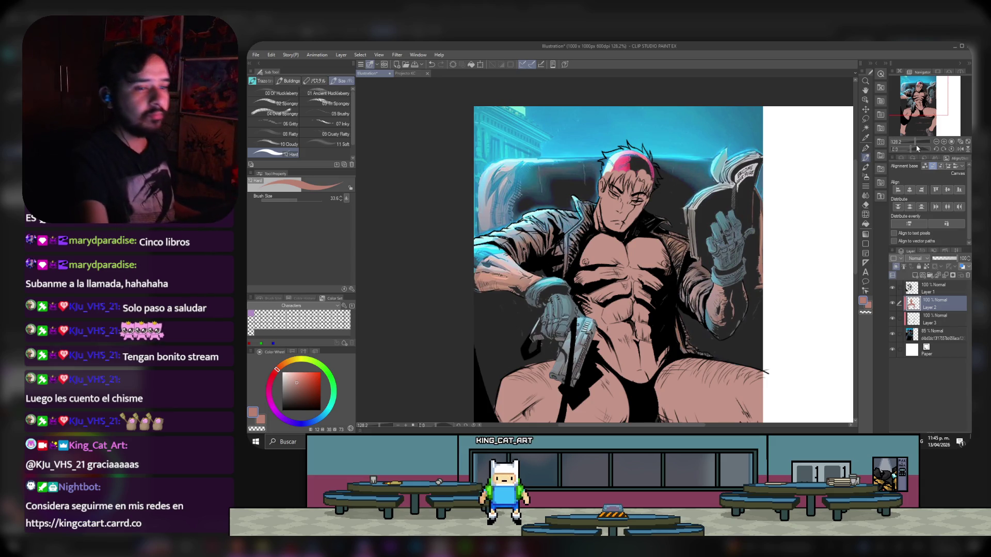
# - Darken the left side of the pink hair and reduce the brush size to 11.7
pyautogui.scroll(5, 935, 103)
pyautogui.click(935, 104)
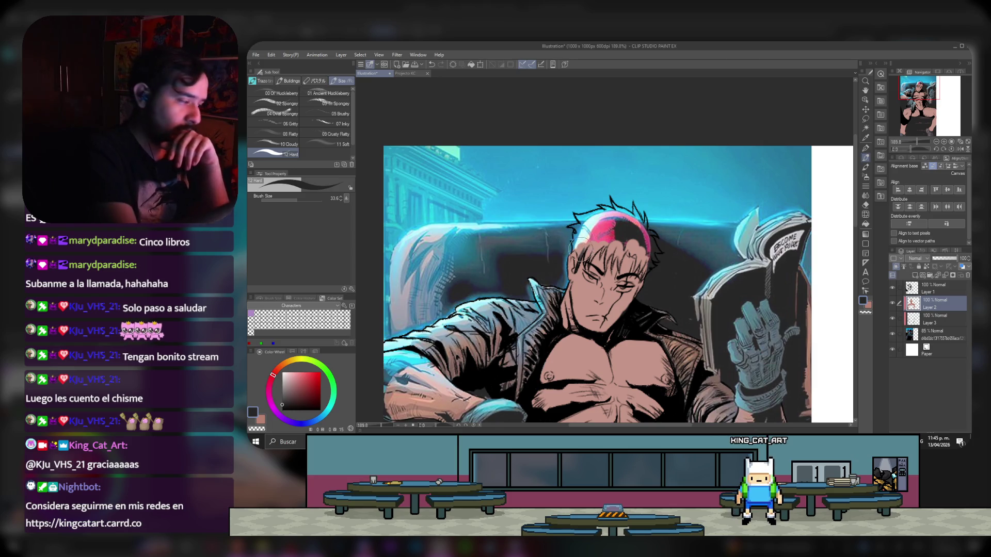
pyautogui.click(282, 406)
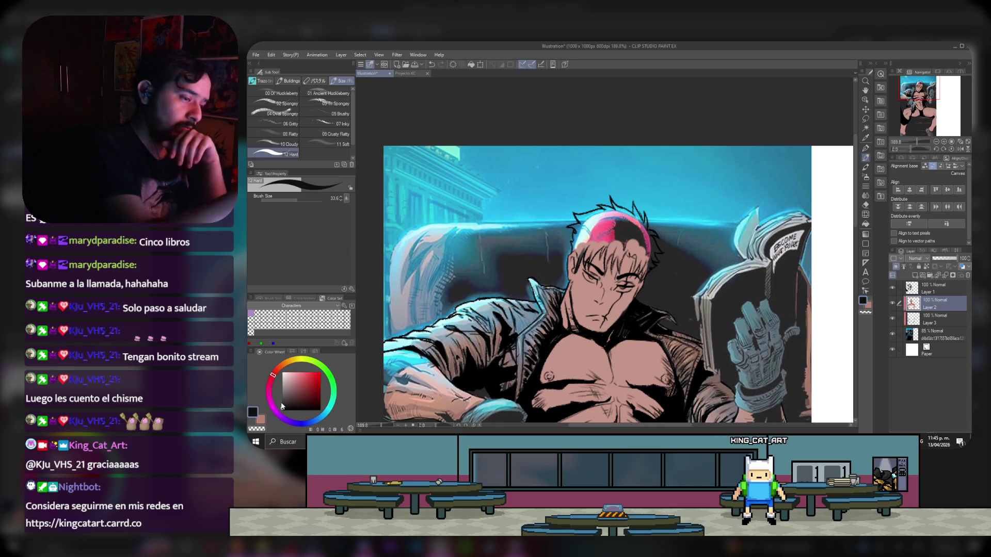
pyautogui.moveTo(578, 239); pyautogui.dragTo(584, 258)
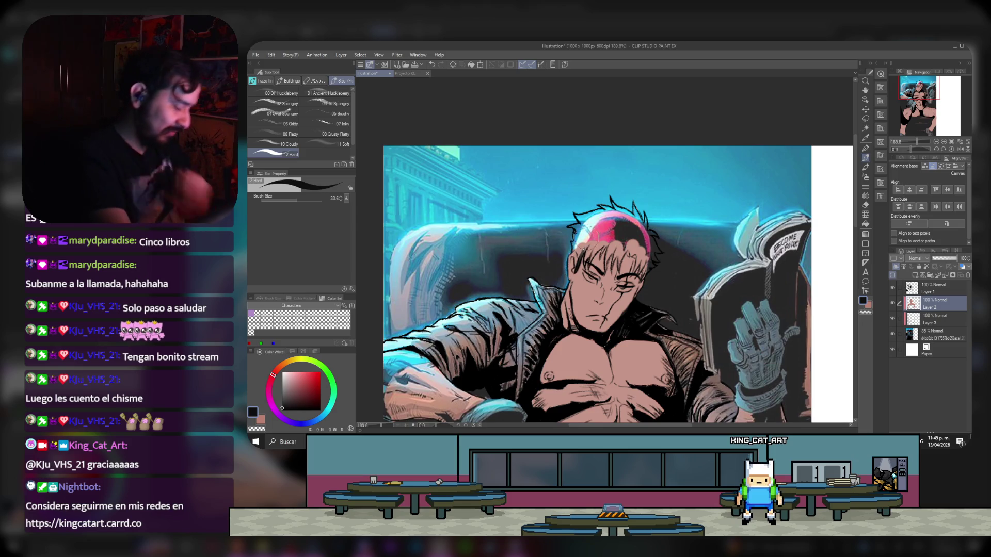
pyautogui.moveTo(296, 200); pyautogui.dragTo(289, 200)
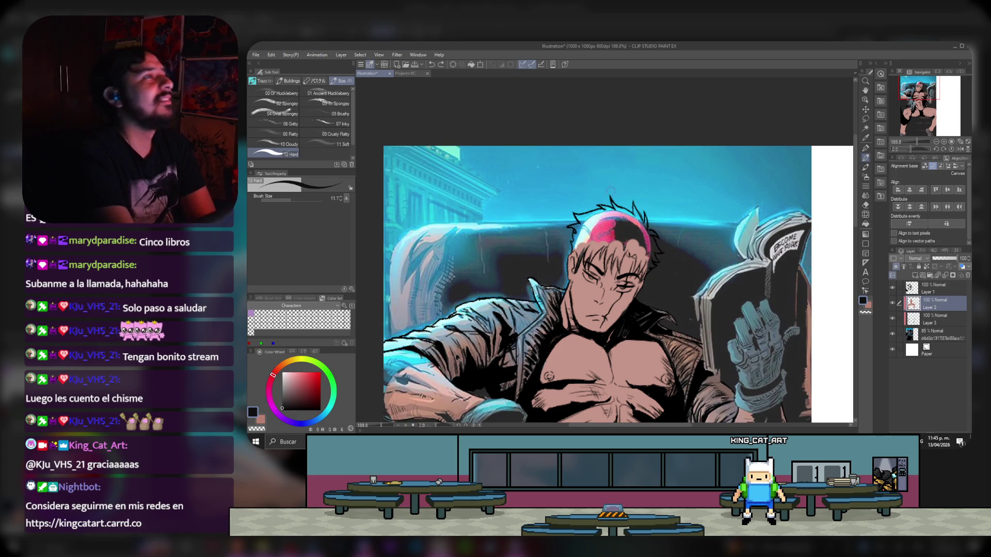
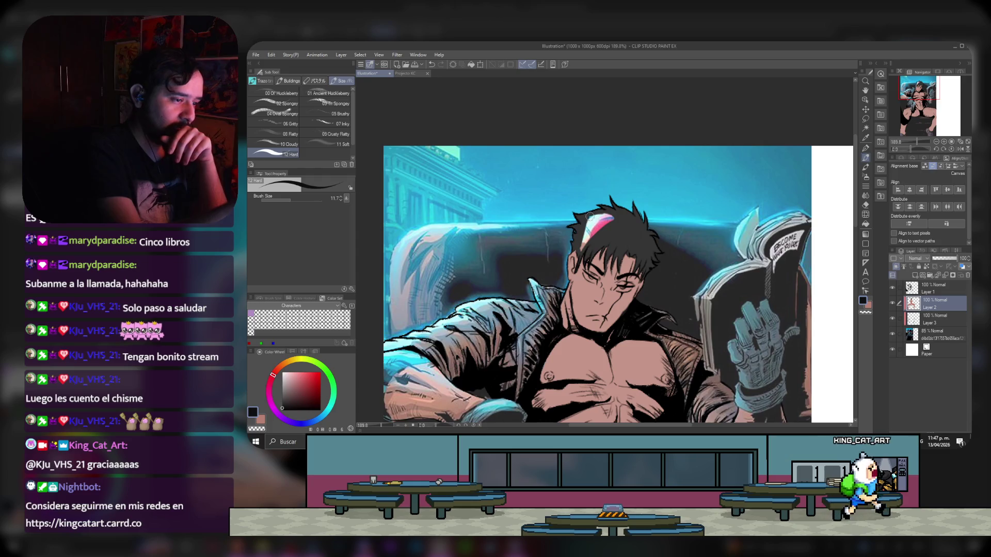
# - Undo the last hair stroke, raise the background image layer from 85% to 100% opacity, and reselect Layer 2
pyautogui.hotkey('ctrl', 'z')
pyautogui.hotkey('ctrl', 'z')
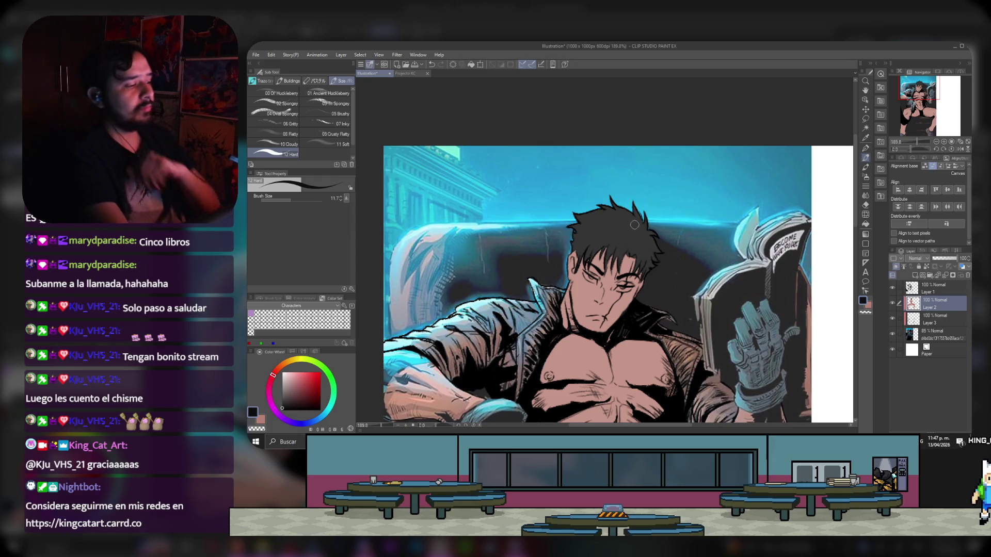
pyautogui.click(934, 288)
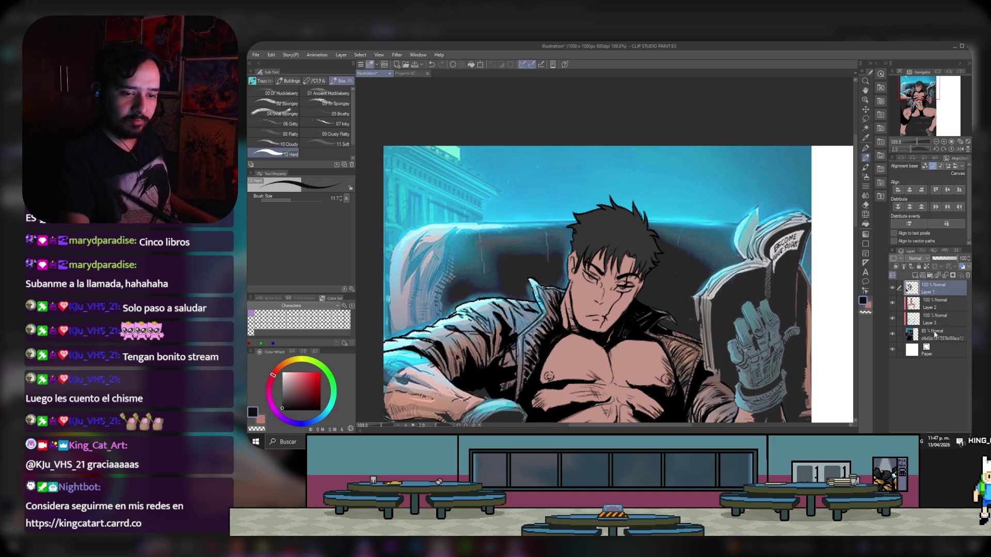
pyautogui.click(934, 334)
pyautogui.moveTo(946, 258); pyautogui.dragTo(971, 261)
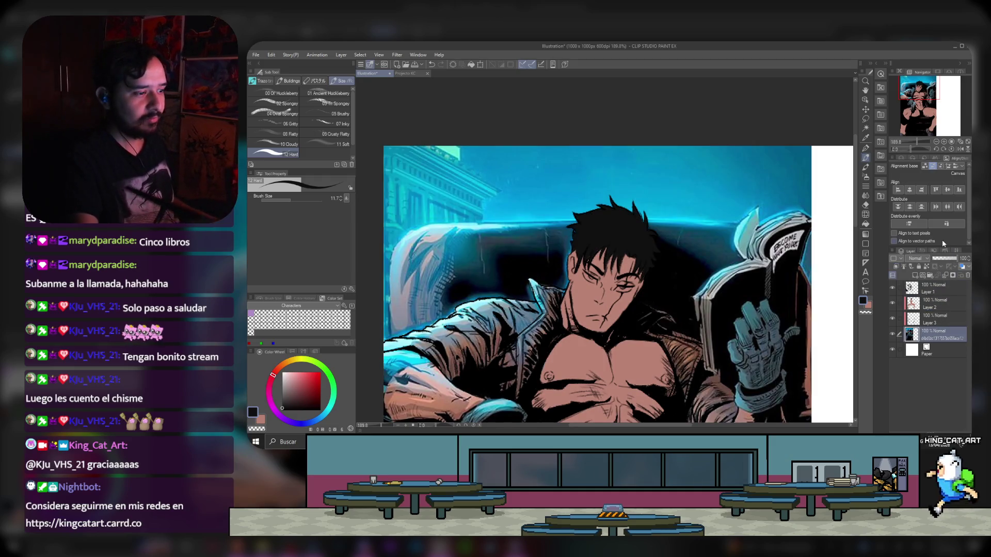
pyautogui.click(931, 300)
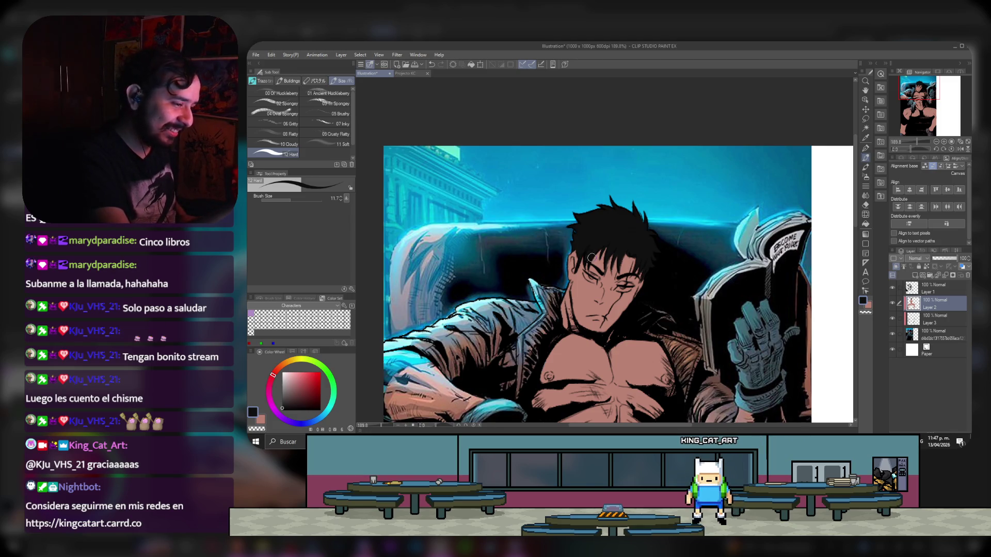
pyautogui.moveTo(946, 122); pyautogui.dragTo(943, 127)
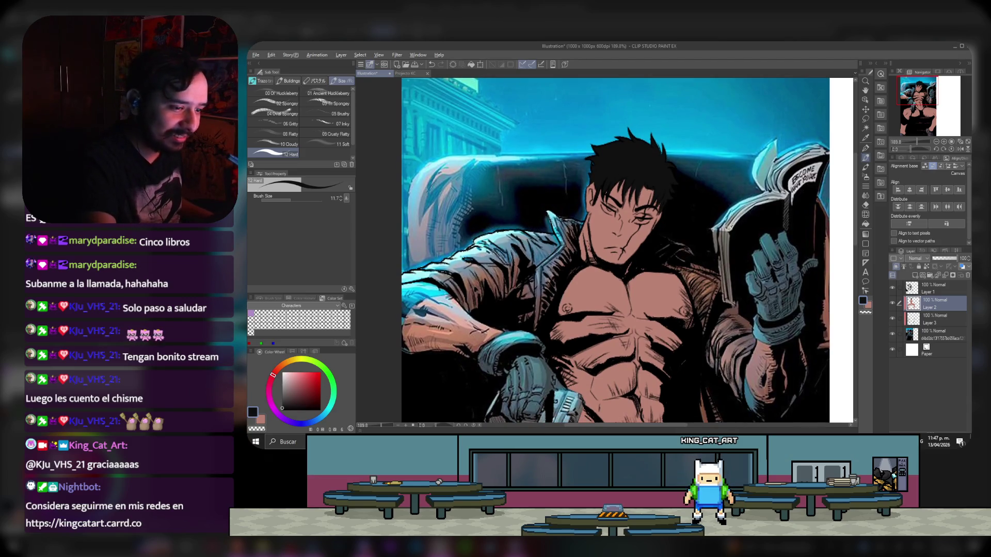
# - Paint a near-white highlight on the eye and add Layer 4 for highlights
pyautogui.keyDown('alt'); pyautogui.click(607, 208); pyautogui.keyUp('alt')
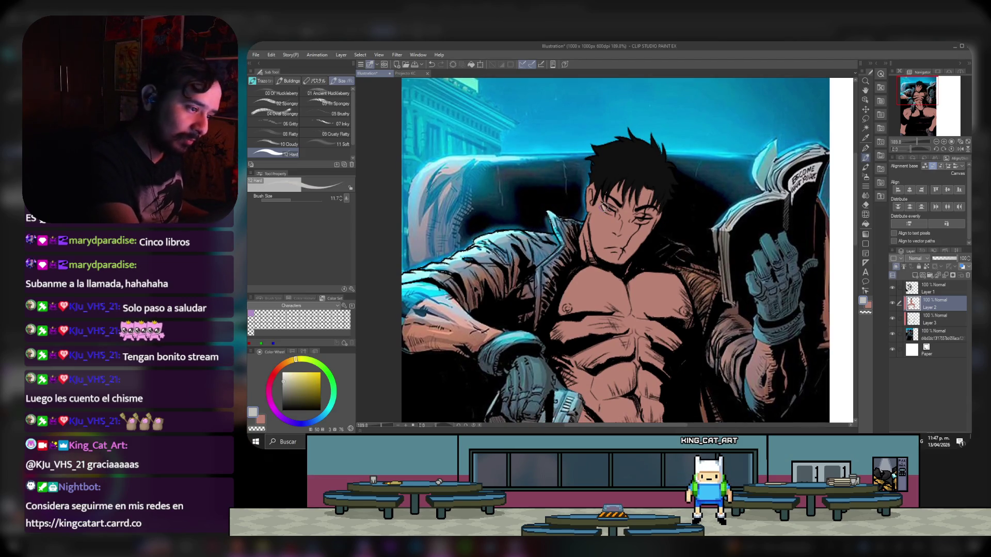
pyautogui.moveTo(607, 208); pyautogui.dragTo(610, 211)
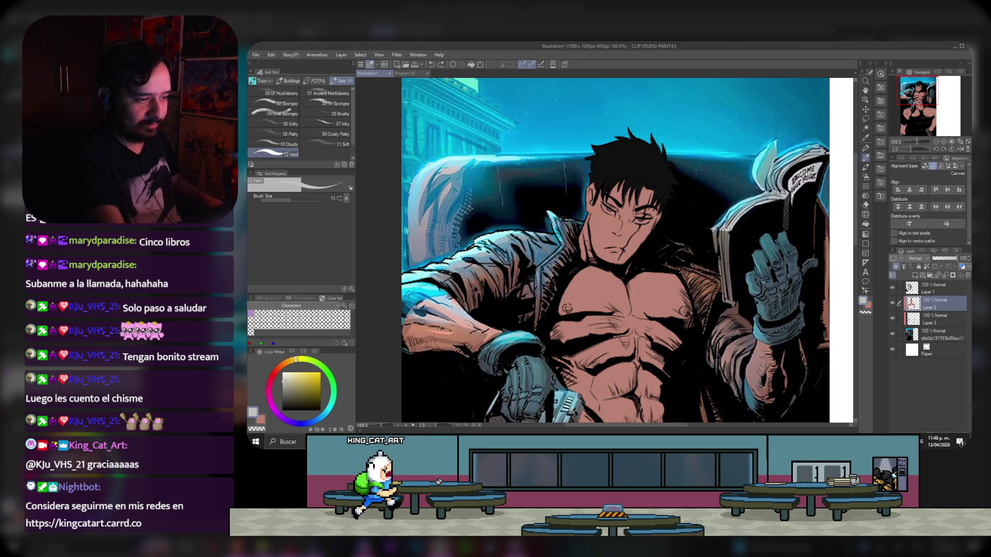
pyautogui.click(895, 267)
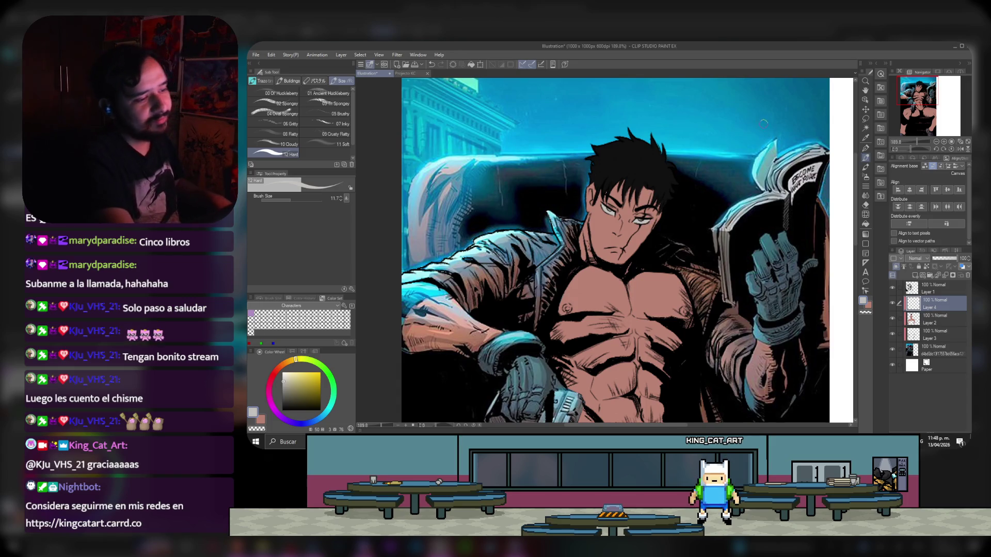
# - Sample the chest skin tone, add Layer 5 above Layer 2, and paint a chest highlight
pyautogui.moveTo(662, 287); pyautogui.dragTo(649, 273)
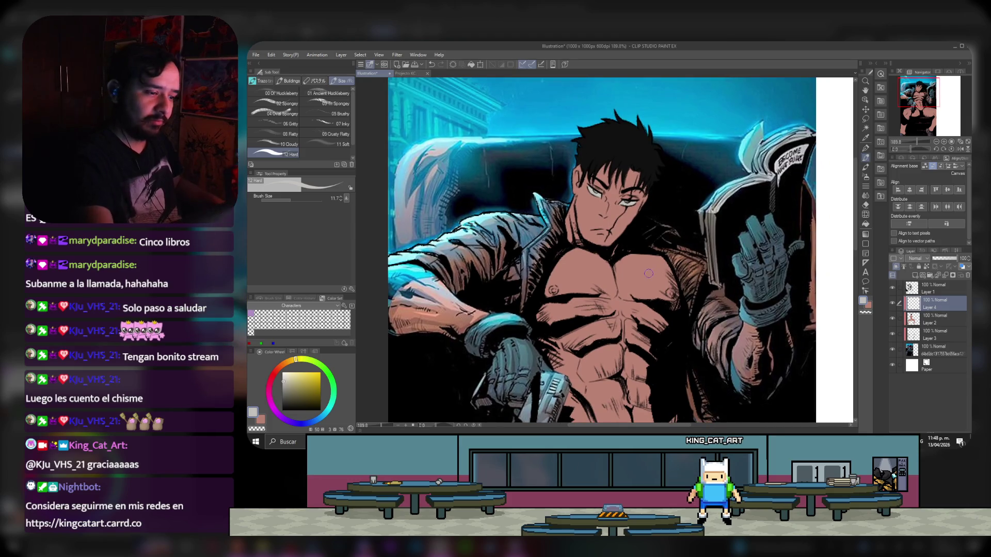
pyautogui.keyDown('alt'); pyautogui.click(436, 311); pyautogui.keyUp('alt')
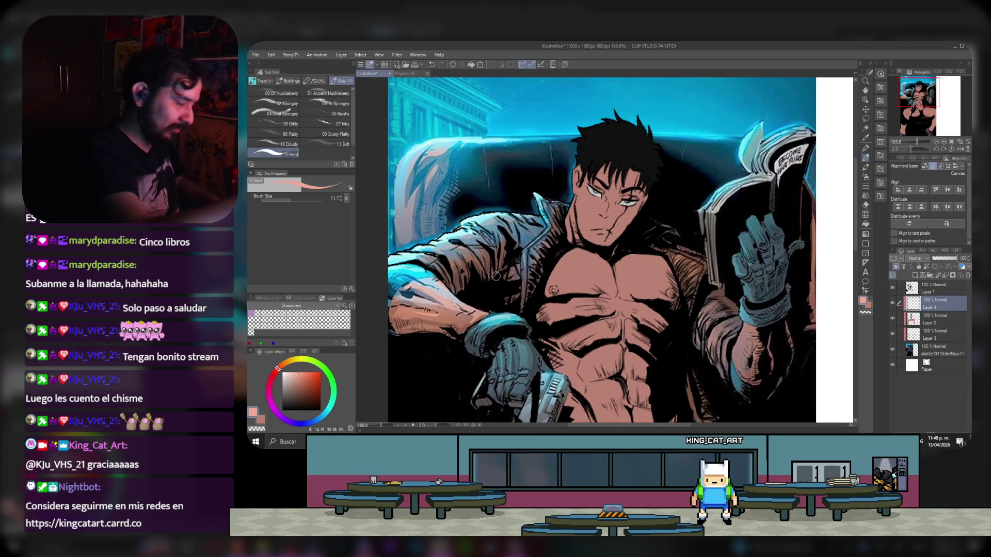
pyautogui.click(931, 317)
pyautogui.click(915, 276)
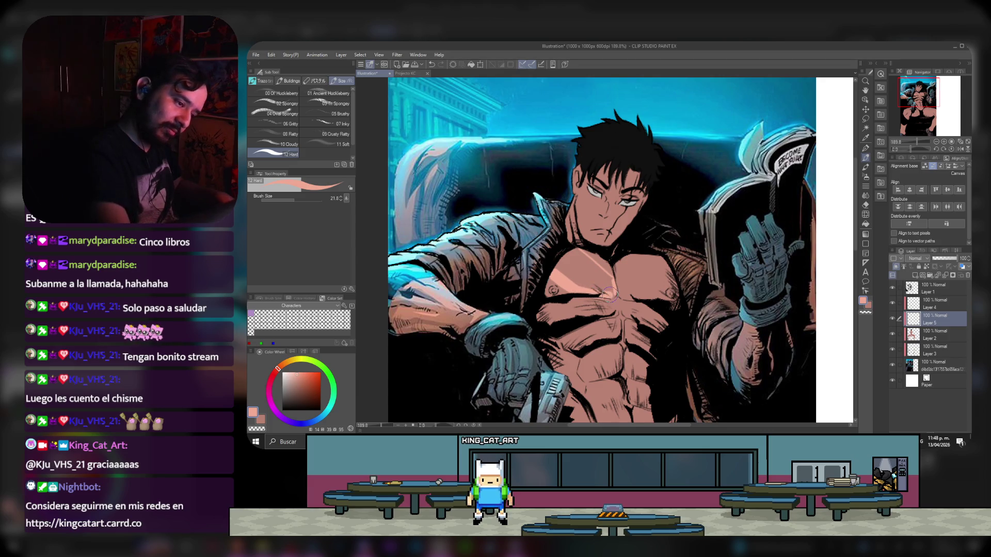
pyautogui.moveTo(609, 282); pyautogui.dragTo(592, 263)
# - Redo the chest highlight as light pink strokes broadening across the right chest
pyautogui.hotkey('ctrl', 'z')
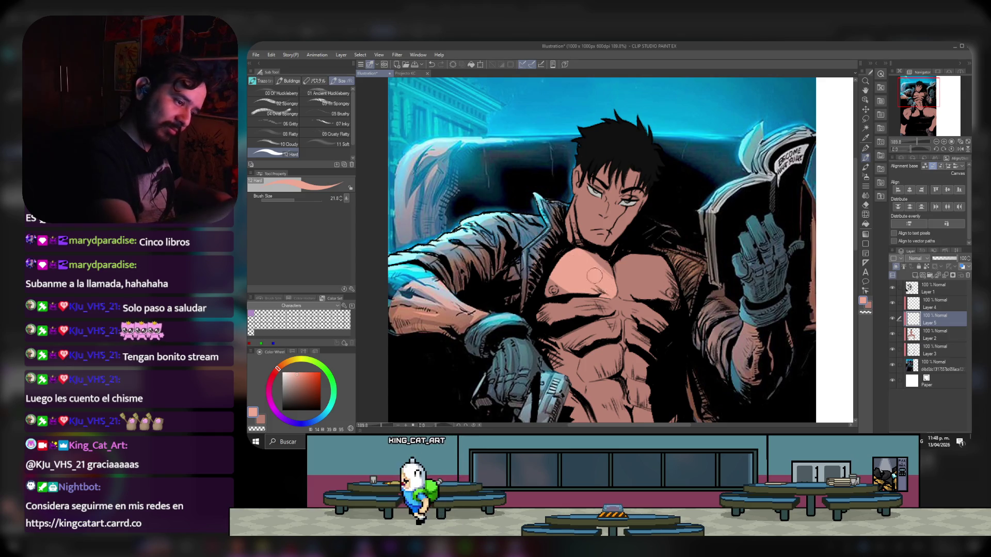
pyautogui.moveTo(625, 258); pyautogui.dragTo(659, 296)
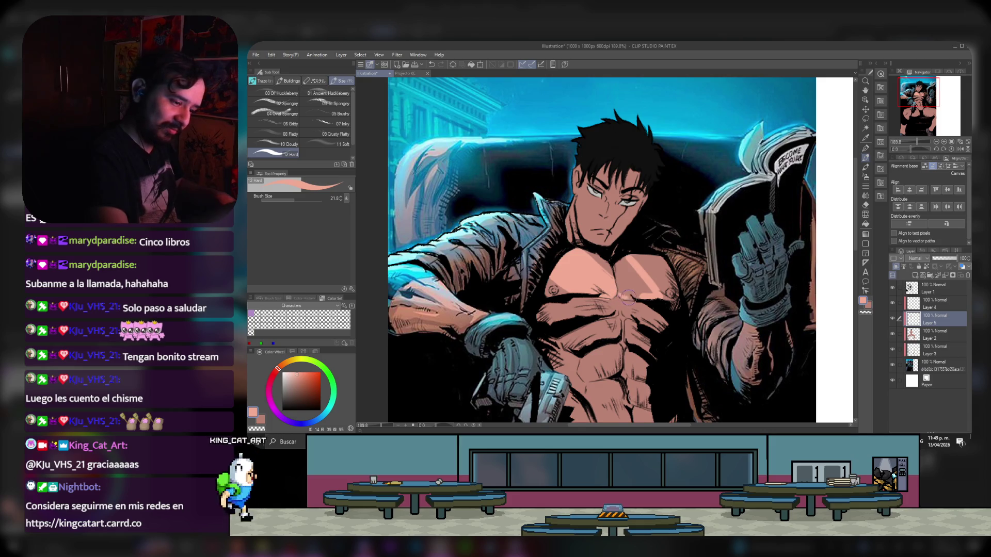
pyautogui.moveTo(624, 258)
pyautogui.mouseDown()
pyautogui.moveTo(648, 294)
pyautogui.moveTo(623, 285)
pyautogui.mouseUp()
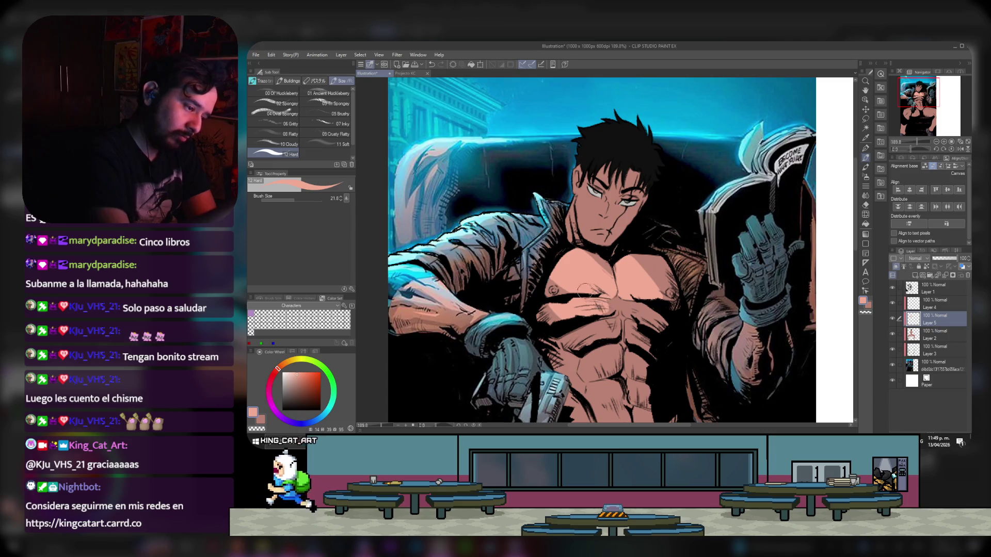
# - Set the brush size to 17 and auto-select the chest skin area
pyautogui.click(288, 199)
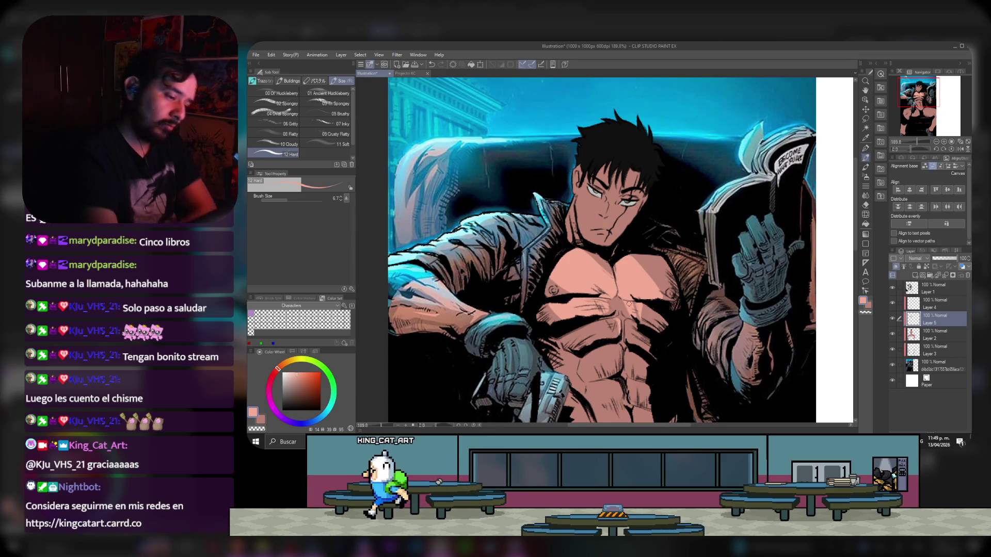
pyautogui.moveTo(899, 105); pyautogui.dragTo(897, 98)
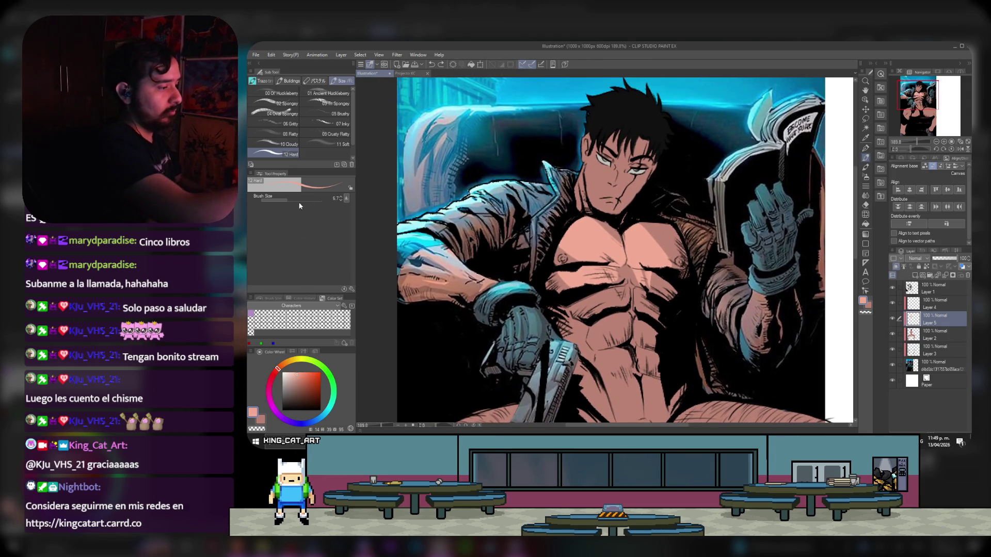
pyautogui.moveTo(292, 200); pyautogui.dragTo(295, 201)
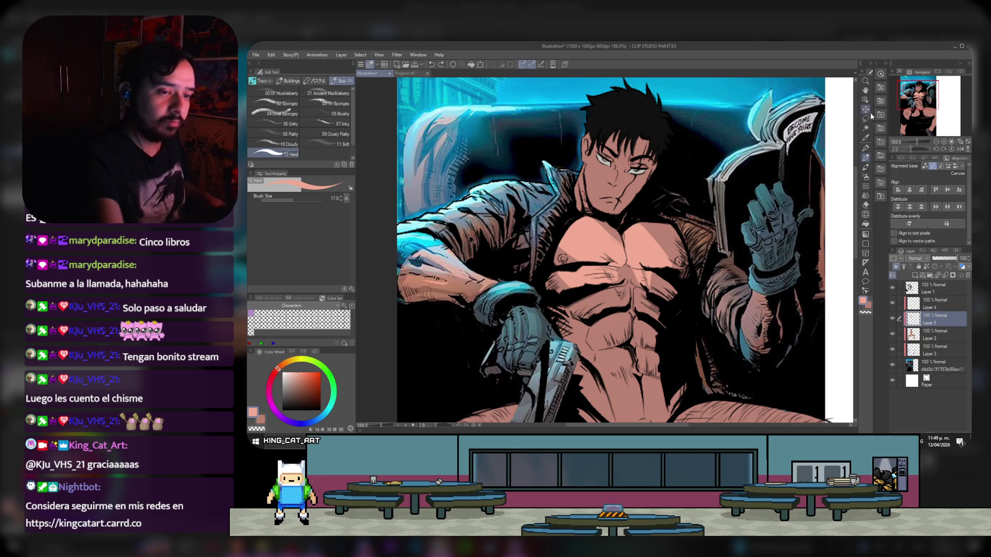
pyautogui.click(865, 128)
pyautogui.click(614, 200)
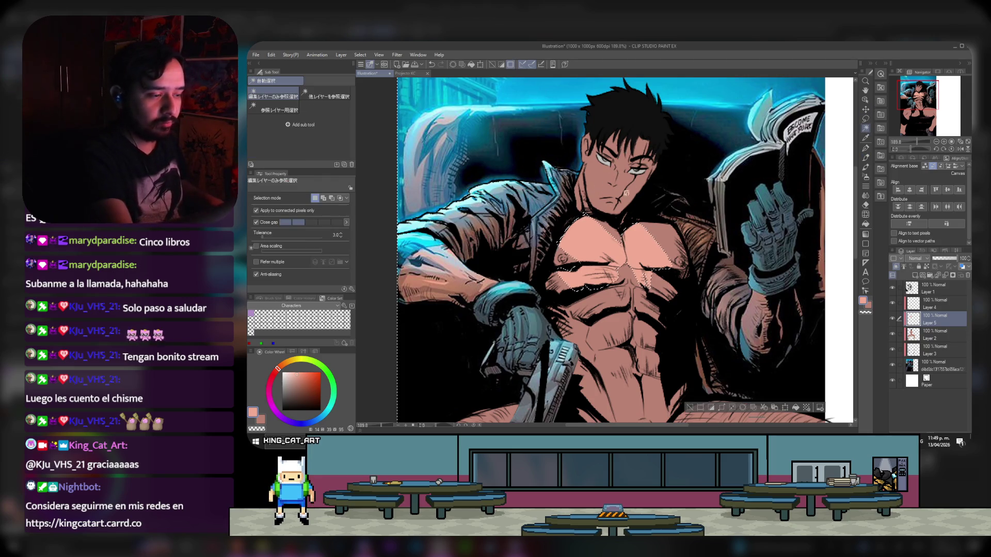
# - Clear the selection and auto-select the face and chest skin from Layer 2
pyautogui.hotkey('ctrl', 'd')
pyautogui.click(919, 332)
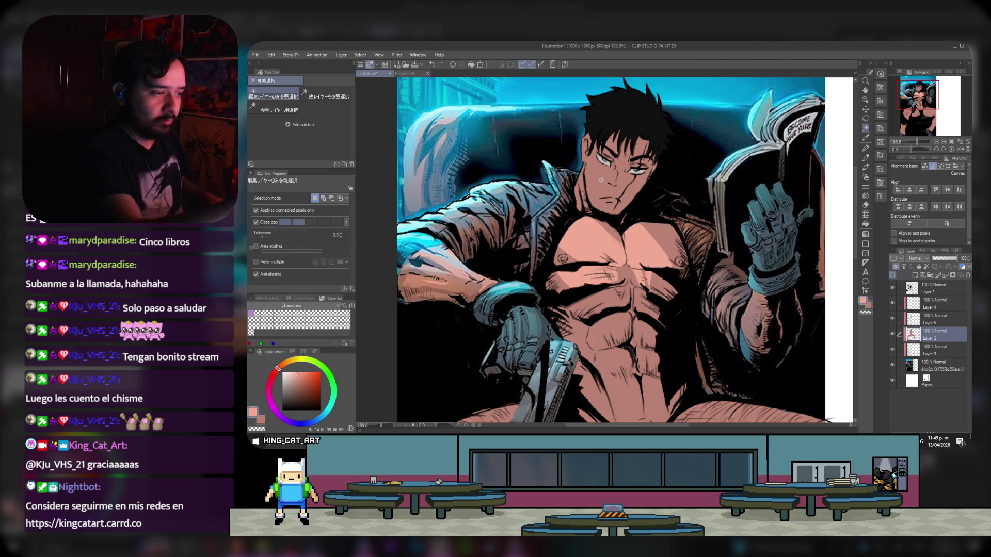
pyautogui.click(601, 179)
# - Return to Layer 5 and choose the 12 Hard brush for highlights
pyautogui.click(935, 324)
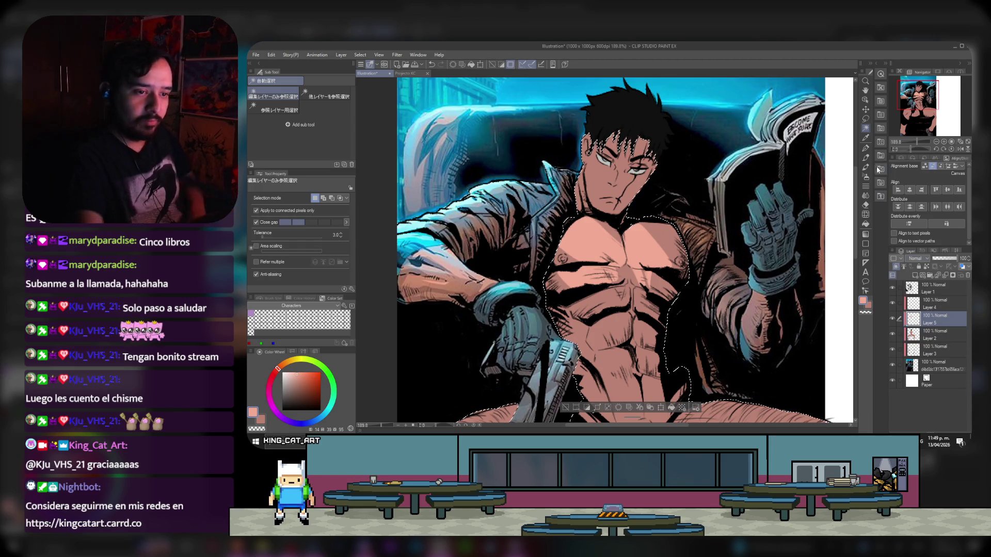
pyautogui.press('p')
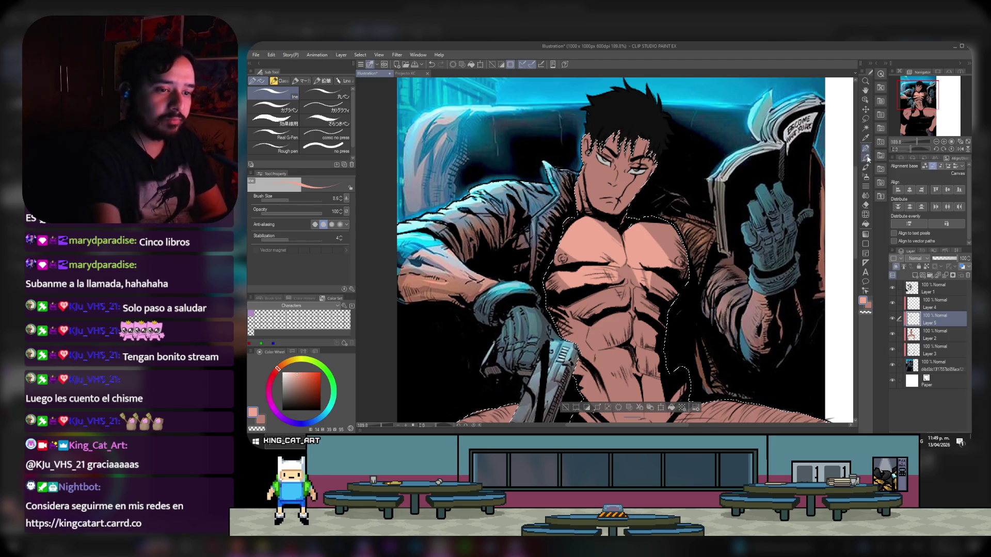
pyautogui.click(867, 159)
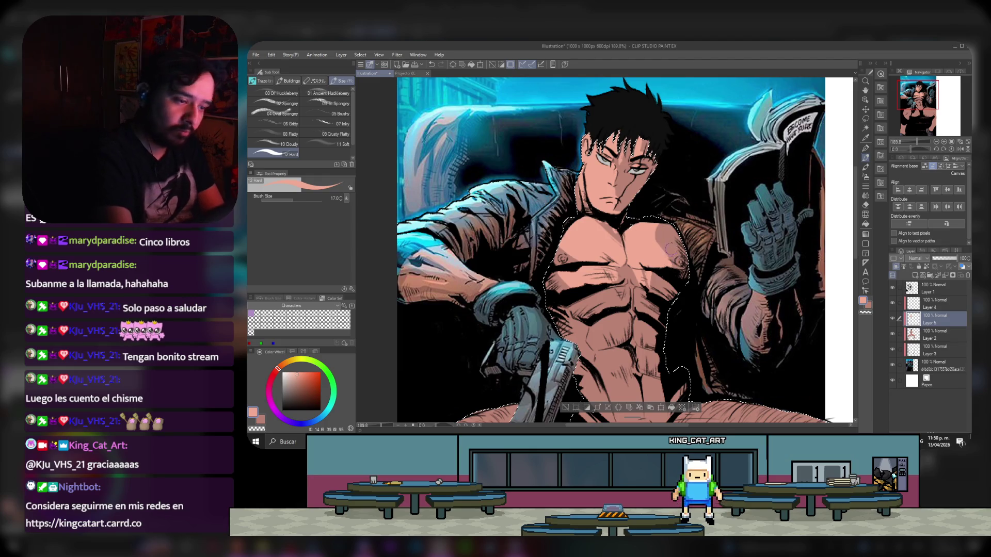
pyautogui.moveTo(656, 218); pyautogui.dragTo(679, 183)
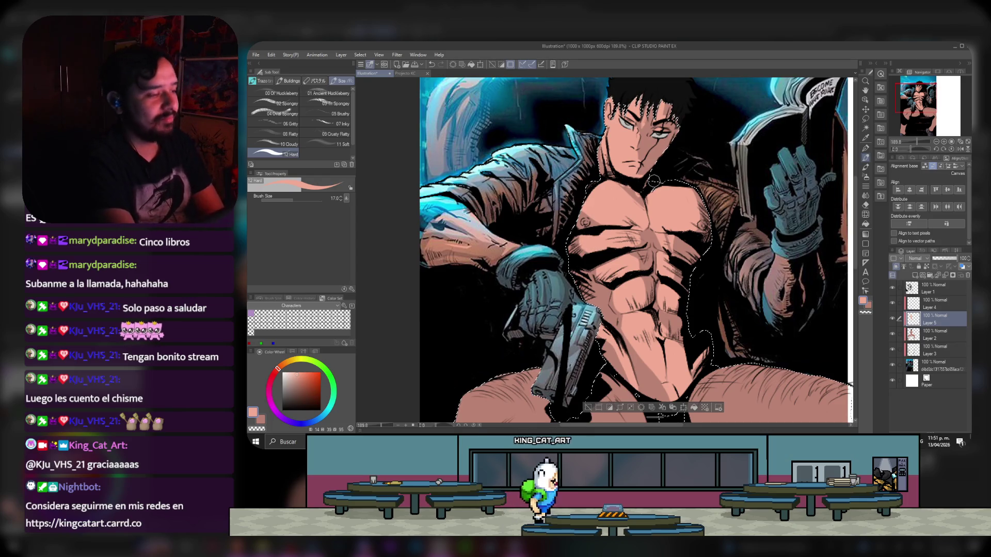
pyautogui.moveTo(918, 100); pyautogui.dragTo(916, 107)
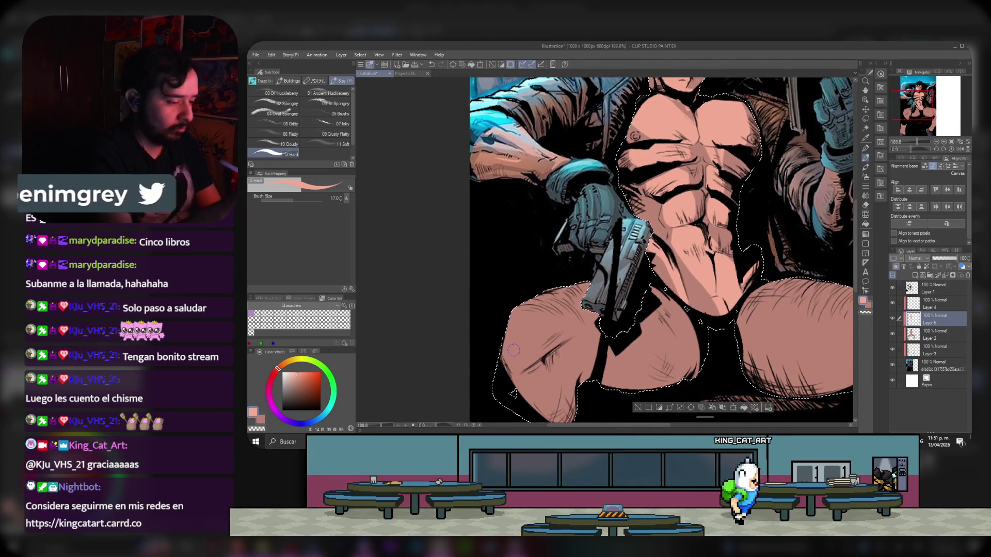
# - Paint three light pink highlight strokes across the left thigh
pyautogui.moveTo(511, 359); pyautogui.dragTo(593, 319)
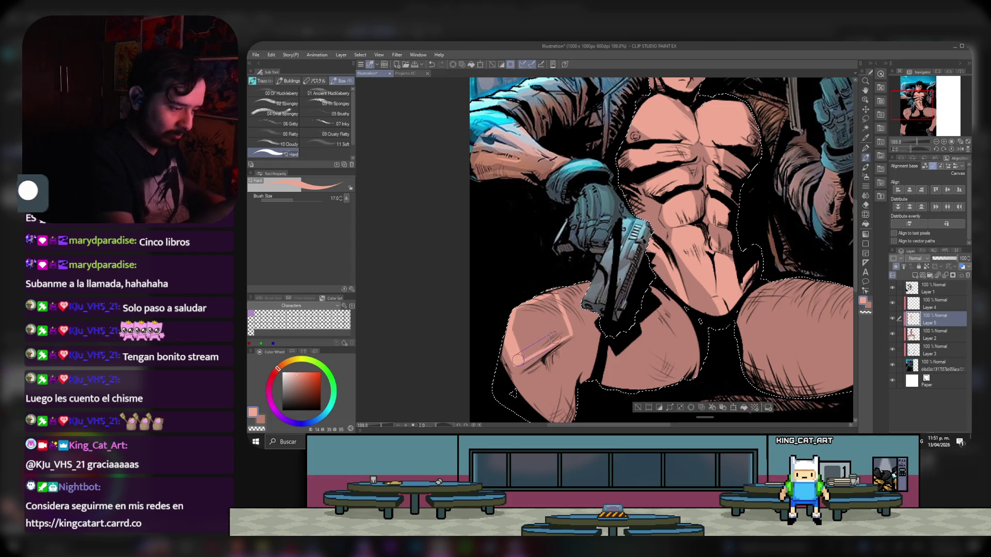
pyautogui.moveTo(566, 331); pyautogui.dragTo(517, 360)
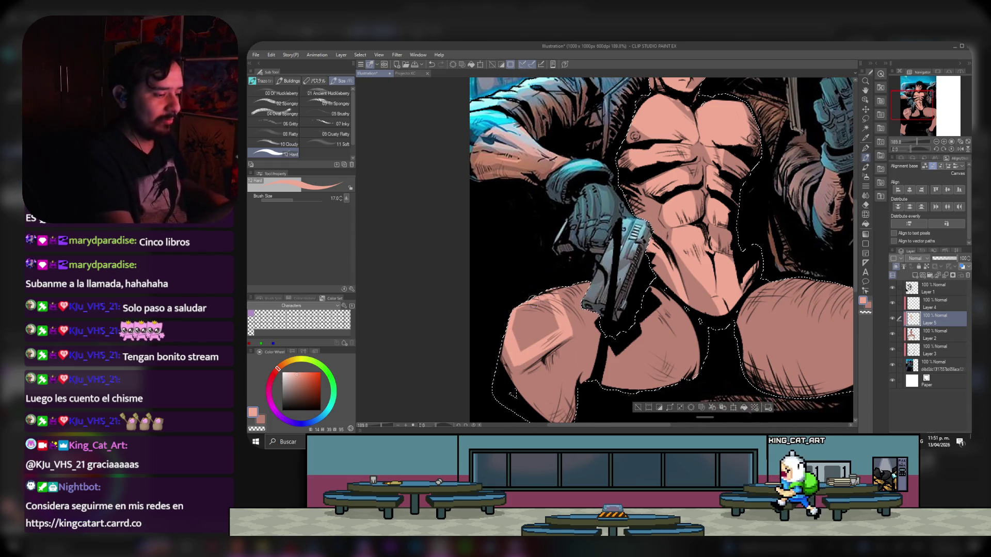
pyautogui.moveTo(534, 305); pyautogui.dragTo(523, 349)
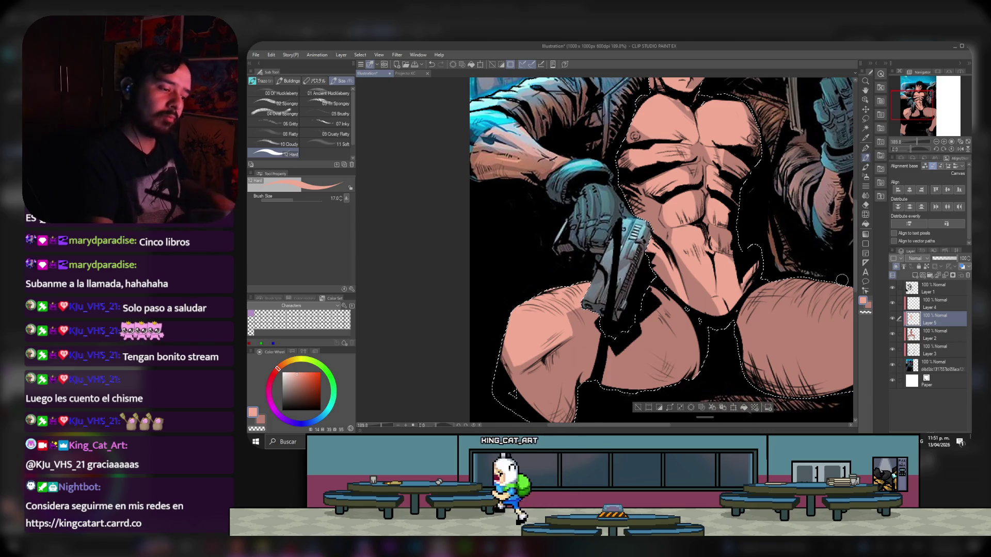
pyautogui.moveTo(706, 283)
pyautogui.mouseDown()
pyautogui.moveTo(570, 278)
pyautogui.moveTo(759, 291)
pyautogui.moveTo(604, 356)
pyautogui.mouseUp()
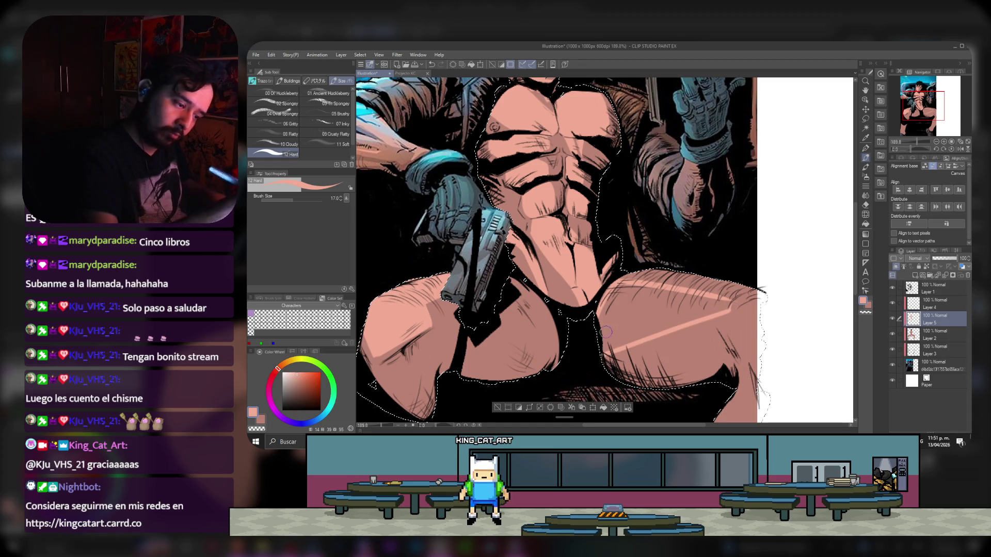
# - Undo the pink thigh strokes and return to the 12 Hard brush
pyautogui.click(865, 224)
pyautogui.hotkey('ctrl', 'z')
pyautogui.hotkey('ctrl', 'z')
pyautogui.press('p')
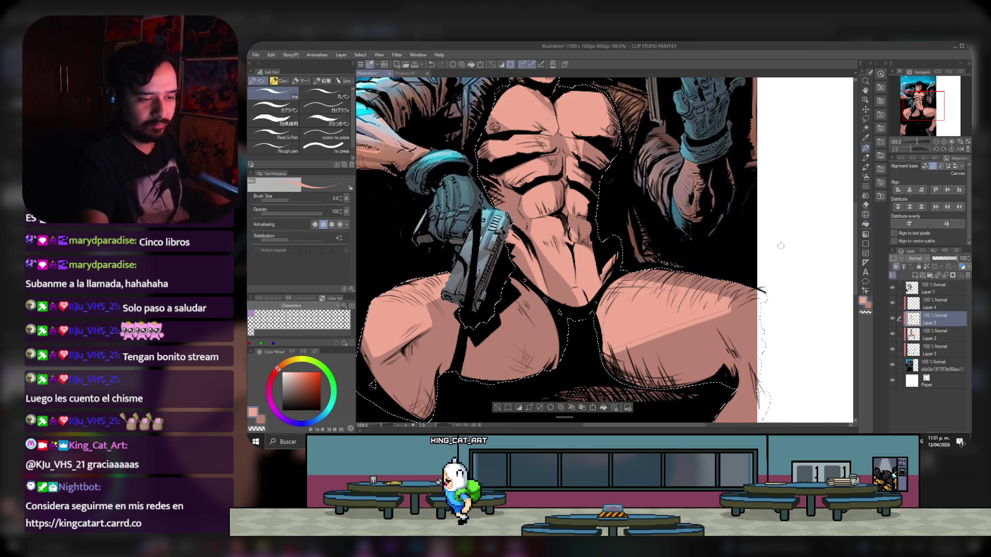
pyautogui.click(866, 157)
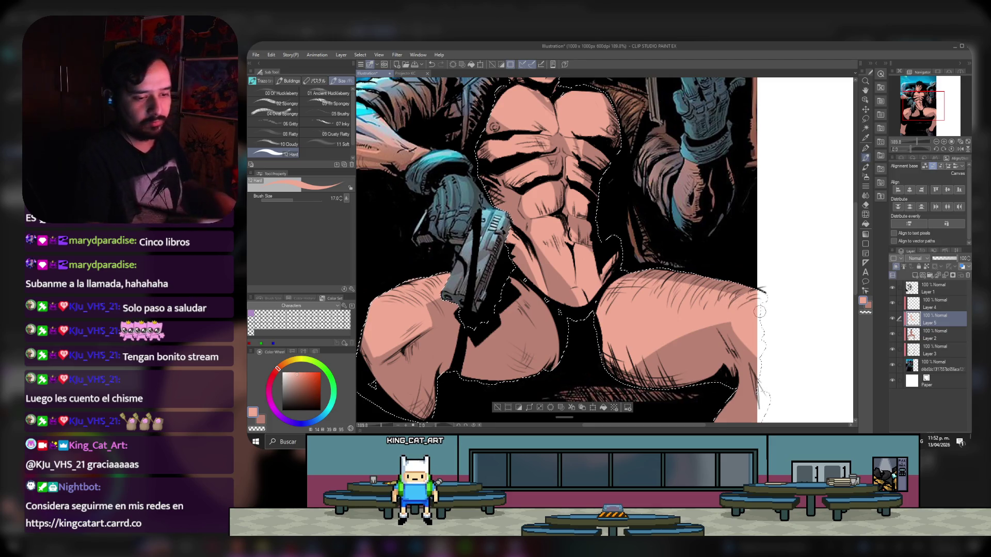
# - Switch between the Eraser and Brush tools, then add a new layer for thigh shading
pyautogui.scroll(-1, 612, 258)
pyautogui.scroll(-1, 612, 258)
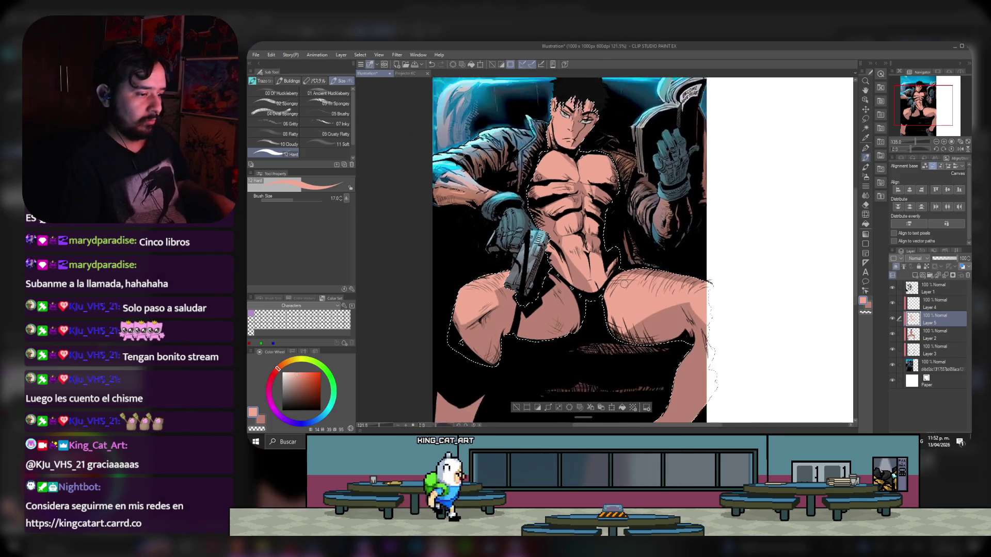
pyautogui.scroll(1, 613, 258)
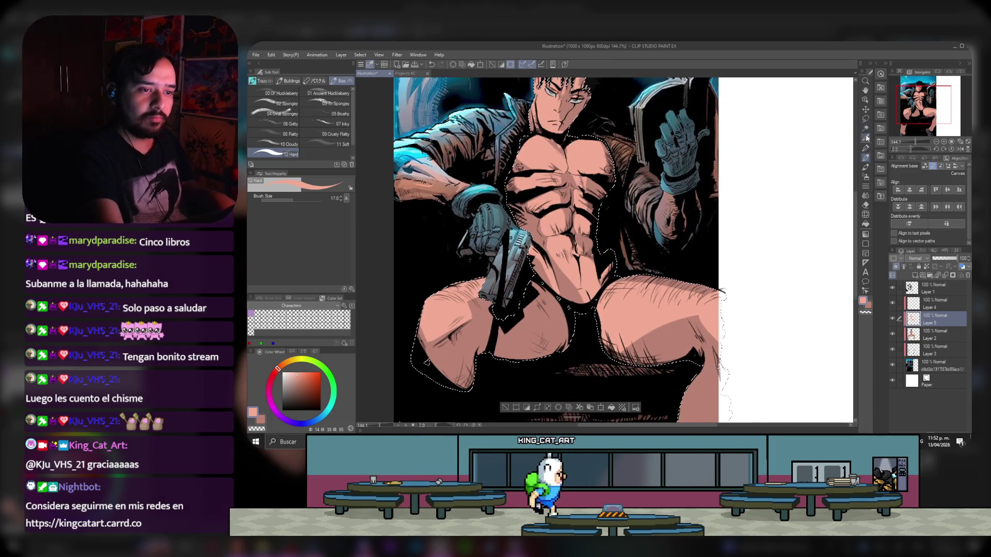
pyautogui.click(865, 205)
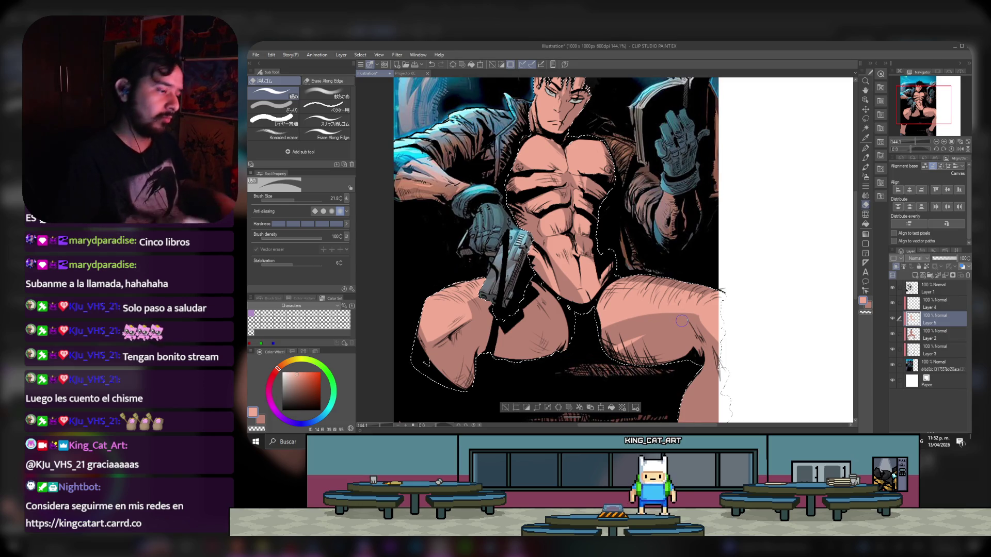
pyautogui.scroll(-1, 500, 103)
pyautogui.scroll(2, 586, 140)
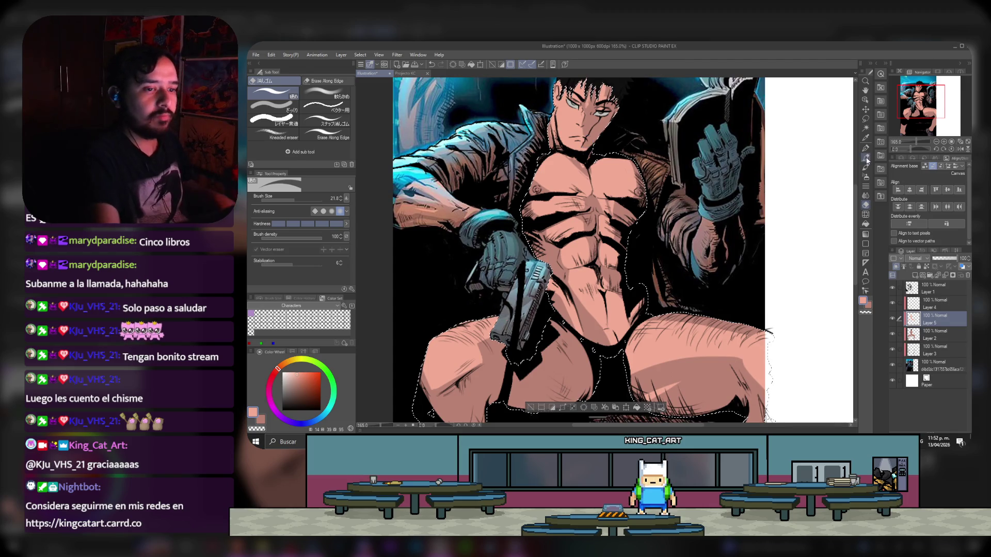
pyautogui.press('b')
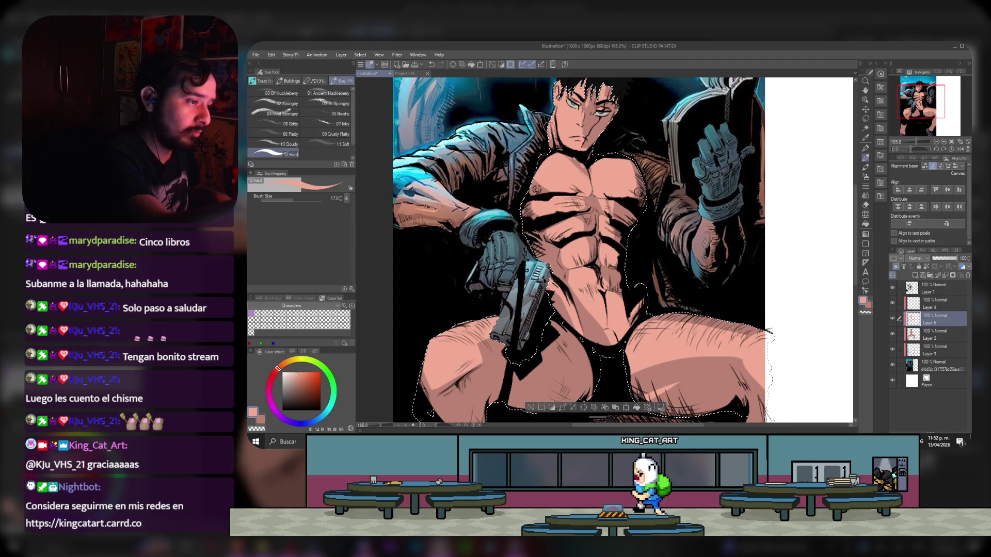
pyautogui.moveTo(922, 102); pyautogui.dragTo(917, 96)
pyautogui.hotkey('ctrl', 'shift', 'n')
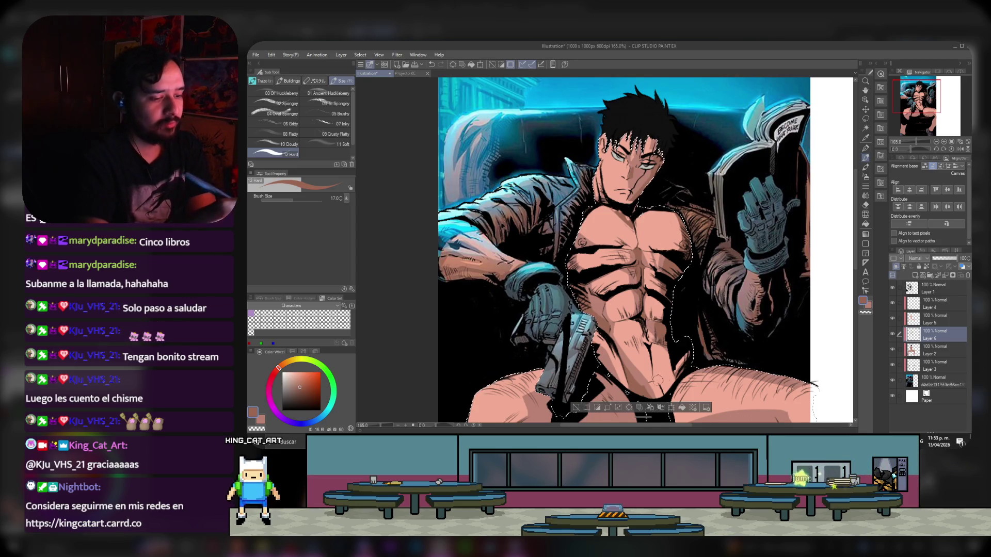
# - On Layer 6, paint a dark hatch stroke and shadow on the inner left thigh
pyautogui.moveTo(923, 112); pyautogui.dragTo(928, 122)
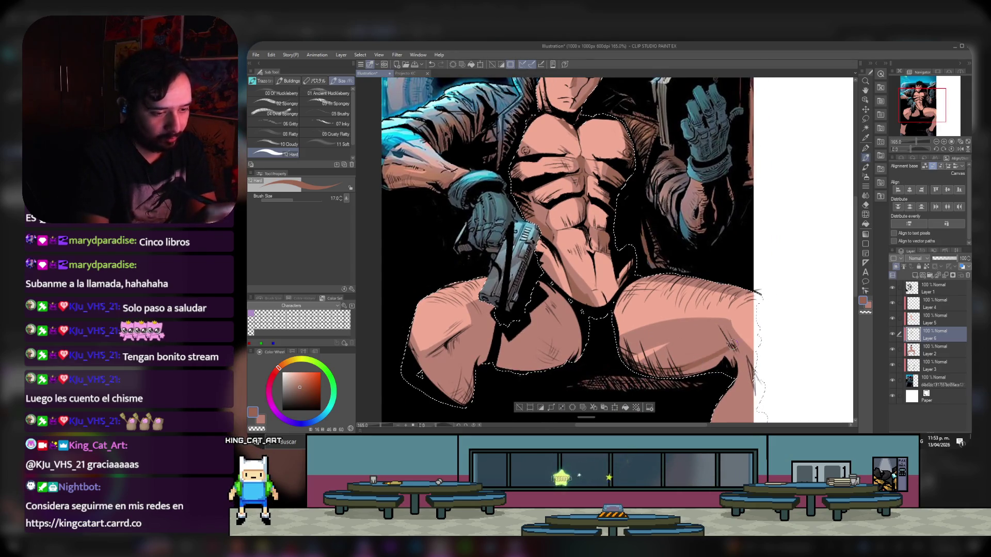
pyautogui.moveTo(736, 341); pyautogui.dragTo(730, 367)
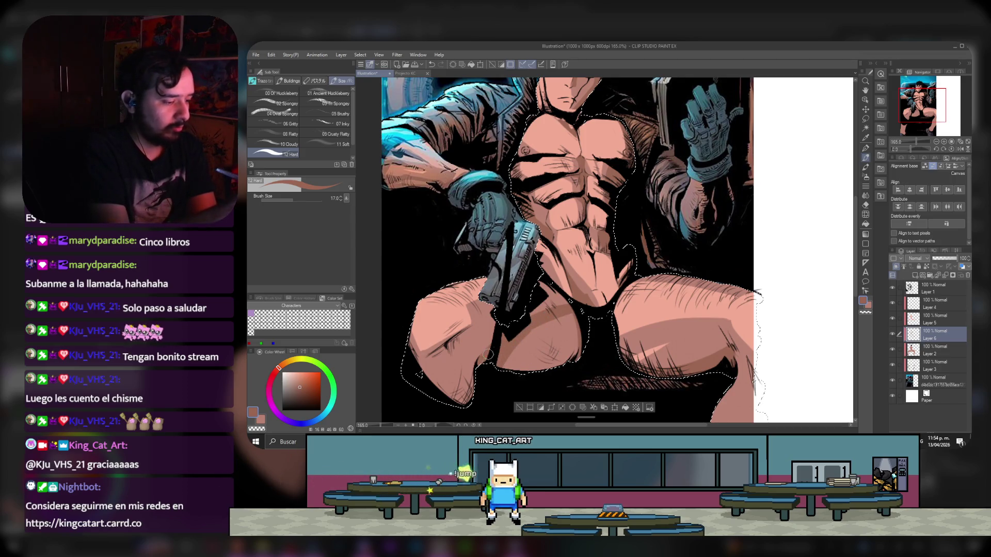
pyautogui.moveTo(506, 361)
pyautogui.mouseDown()
pyautogui.moveTo(547, 325)
pyautogui.moveTo(516, 364)
pyautogui.mouseUp()
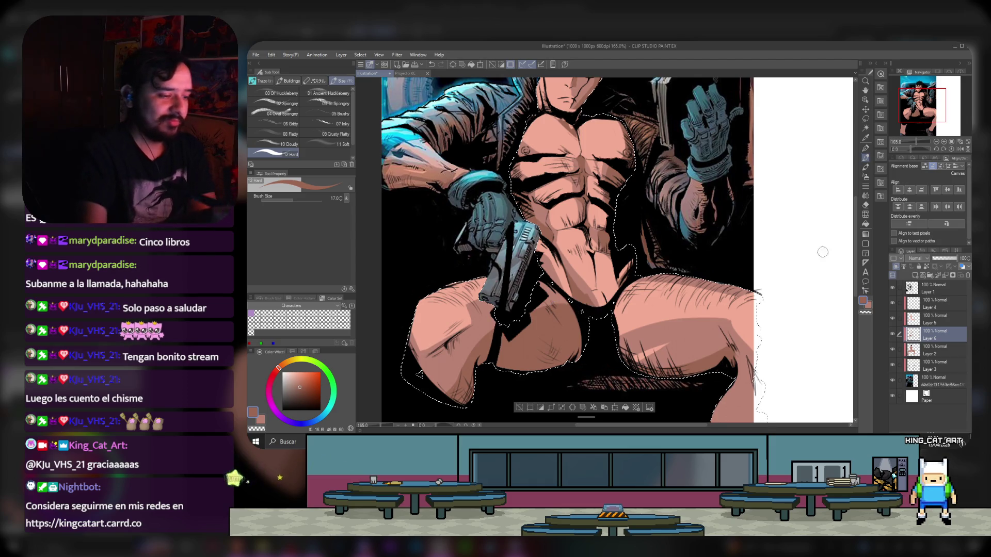
pyautogui.scroll(-5, 701, 250)
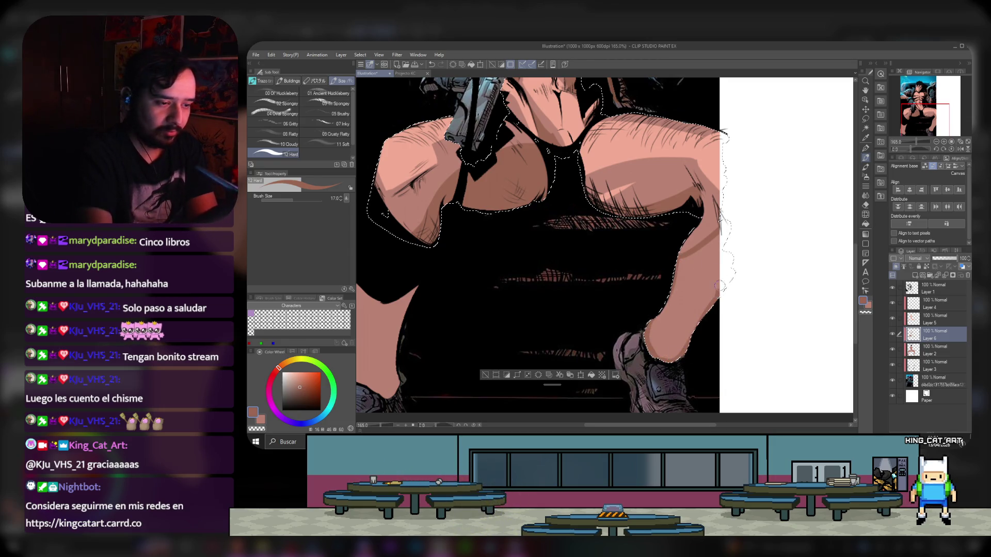
pyautogui.click(867, 224)
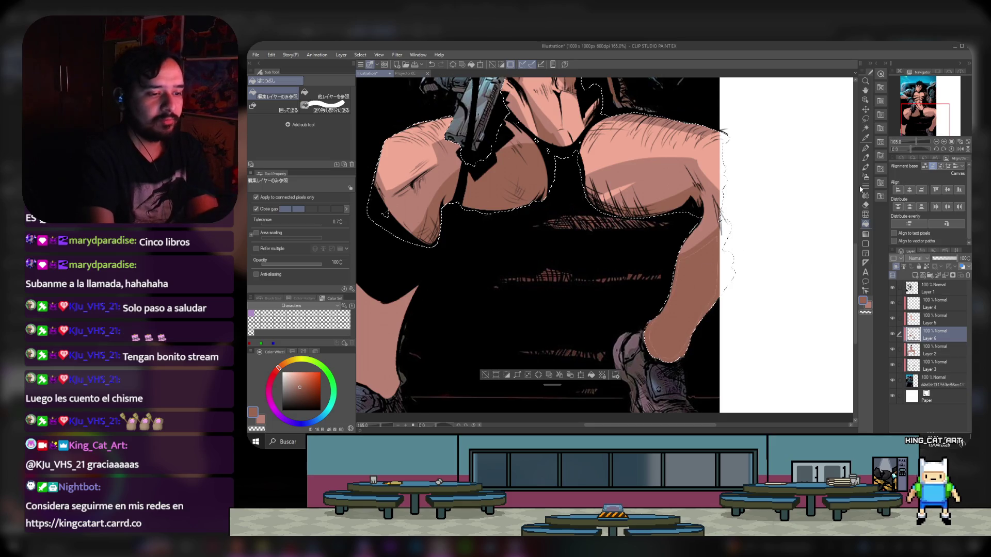
pyautogui.click(866, 159)
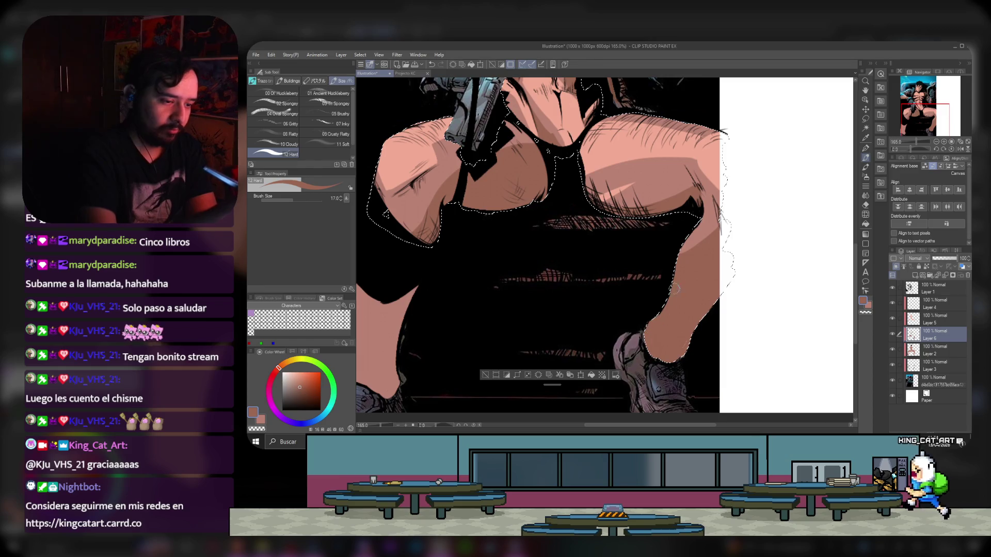
pyautogui.scroll(5, 840, 186)
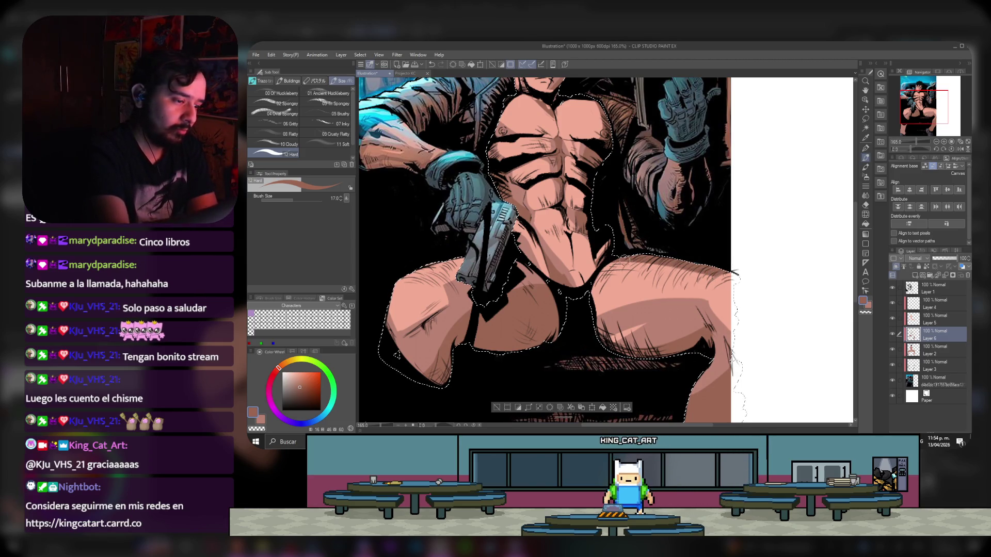
pyautogui.moveTo(924, 107)
pyautogui.mouseDown()
pyautogui.moveTo(922, 96)
pyautogui.moveTo(903, 100)
pyautogui.mouseUp()
pyautogui.click(936, 324)
pyautogui.press('e')
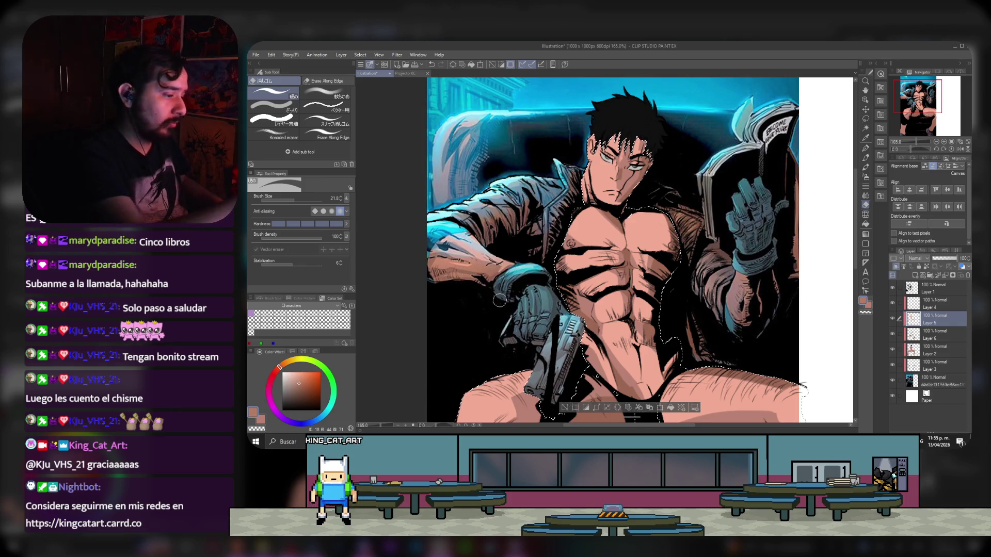
# - Choose the blending brush, pan over the figure, and deselect the skin area with Ctrl+D
pyautogui.press('b')
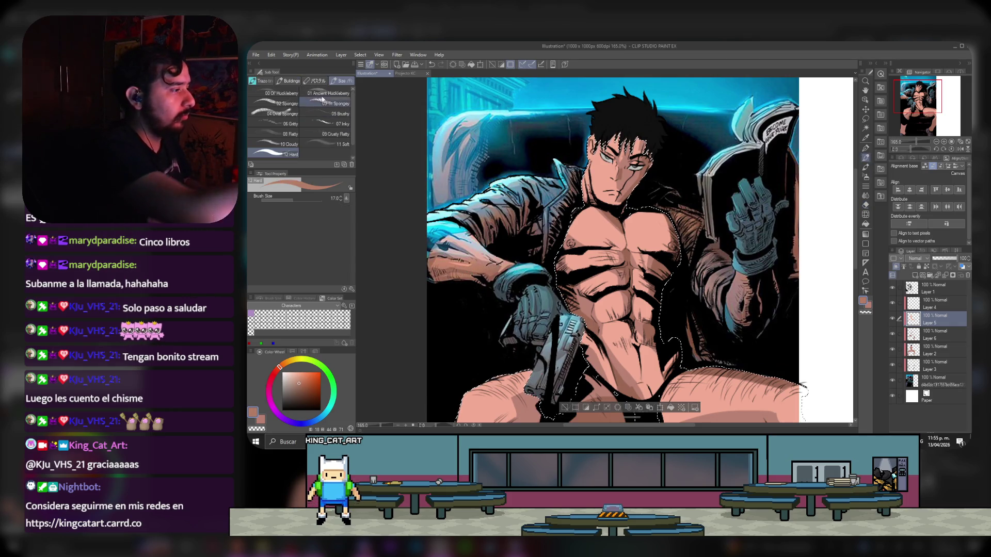
pyautogui.click(334, 81)
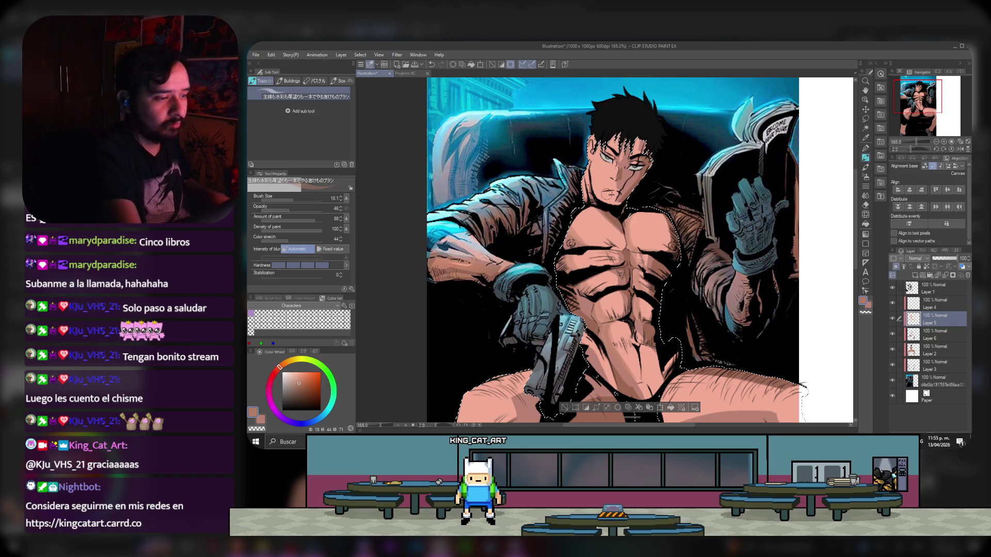
pyautogui.moveTo(933, 110); pyautogui.dragTo(933, 118)
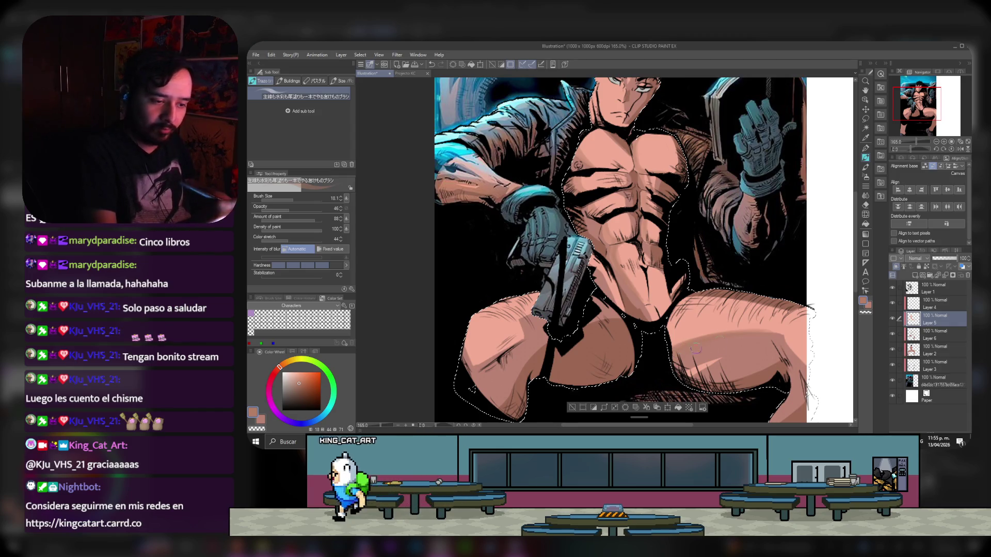
pyautogui.moveTo(907, 106); pyautogui.dragTo(900, 97)
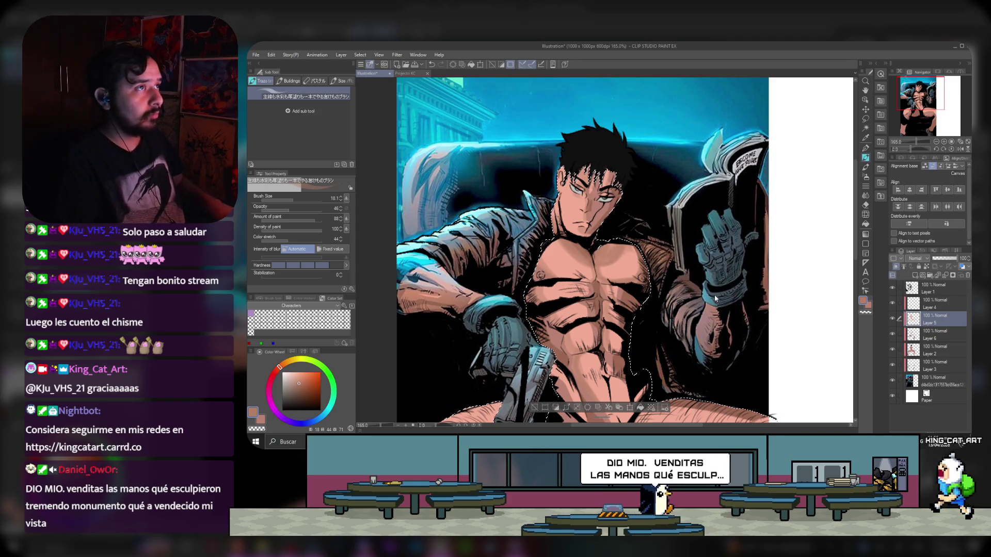
pyautogui.hotkey('ctrl', 'd')
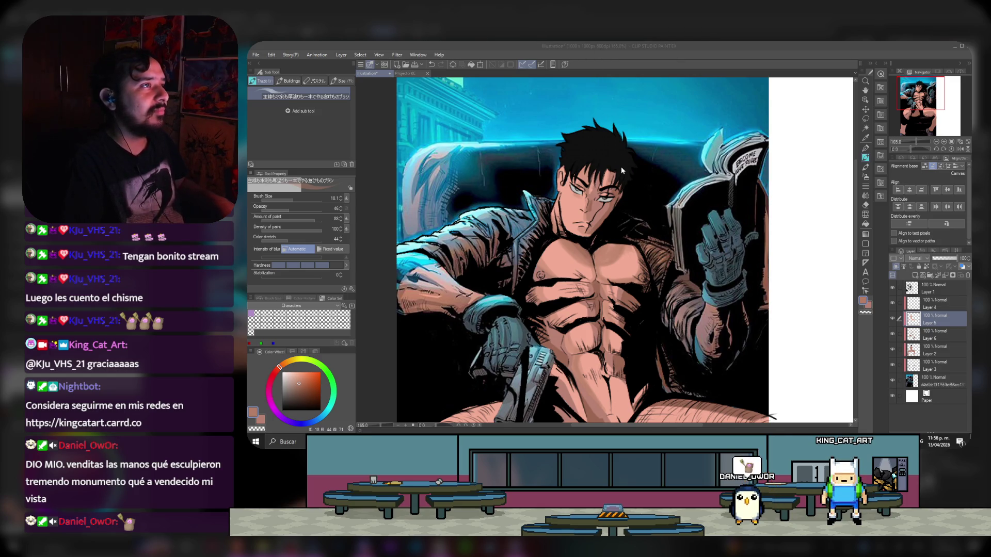
# - Switch to the Pen tool and adjust the colour's hue and shade
pyautogui.scroll(-1, 626, 197)
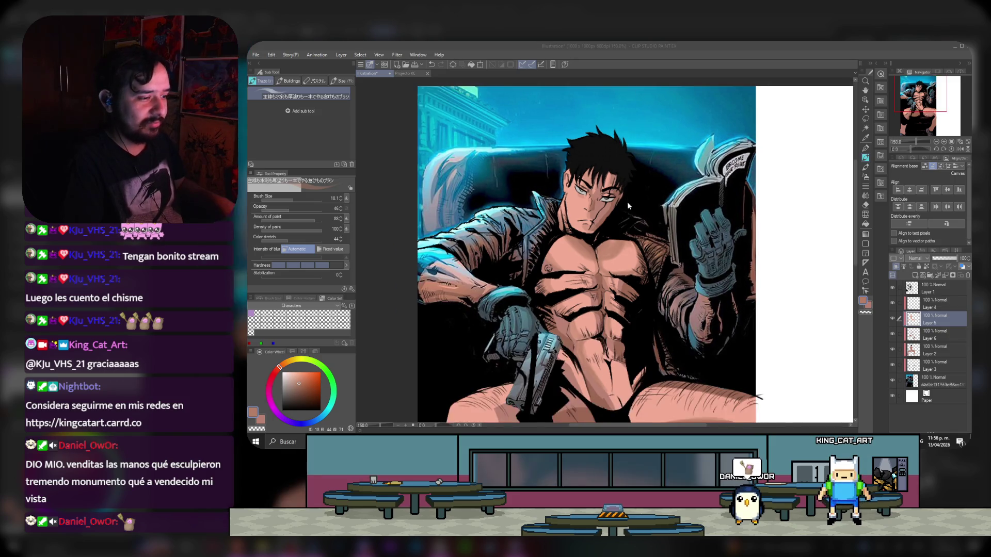
pyautogui.scroll(1, 643, 322)
pyautogui.scroll(1, 568, 245)
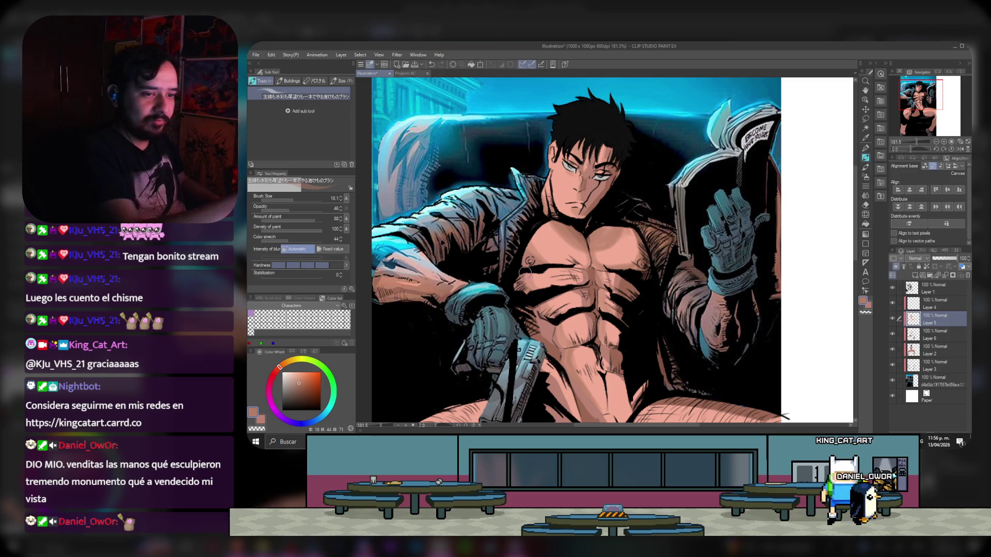
pyautogui.click(866, 149)
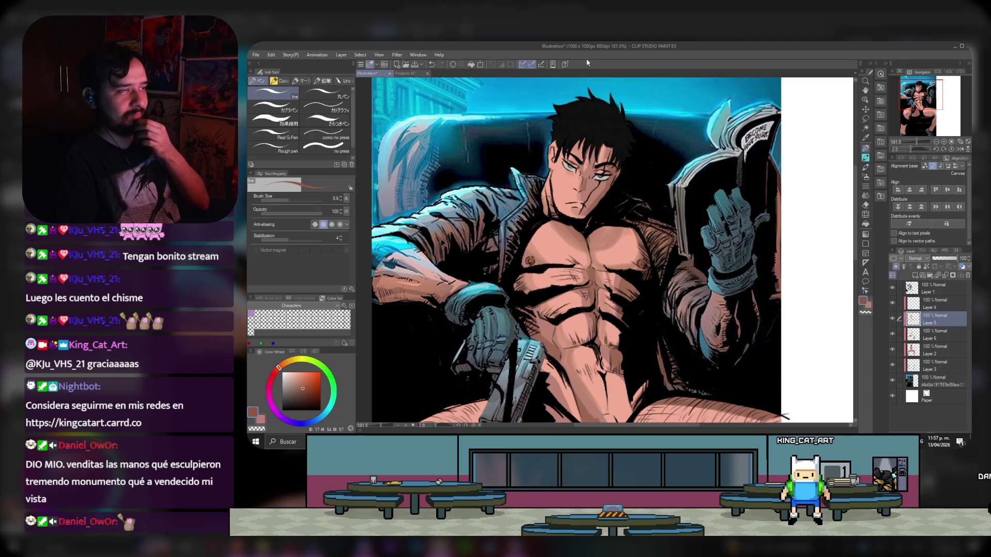
pyautogui.scroll(-1, 566, 218)
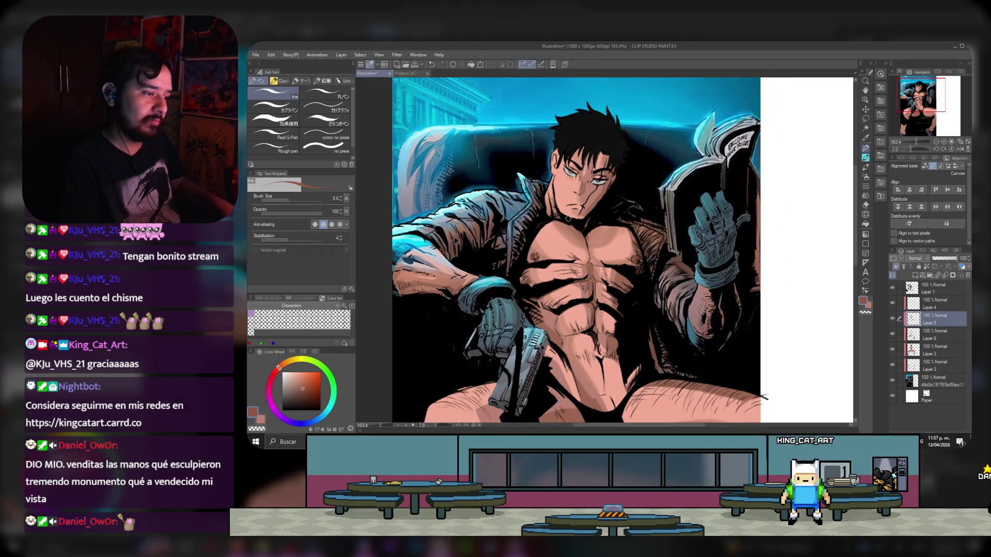
pyautogui.scroll(-1, 574, 227)
pyautogui.scroll(2, 639, 185)
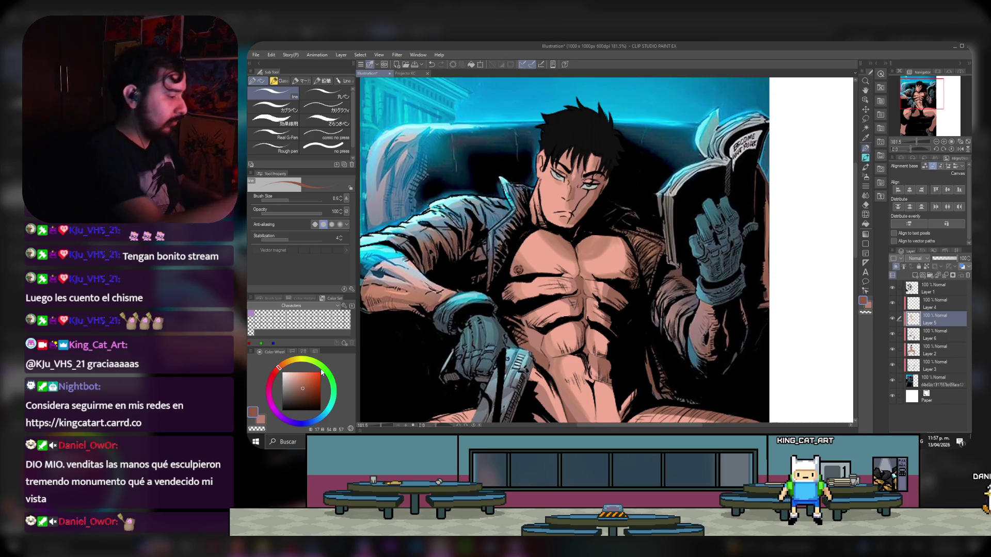
pyautogui.click(322, 372)
pyautogui.click(296, 389)
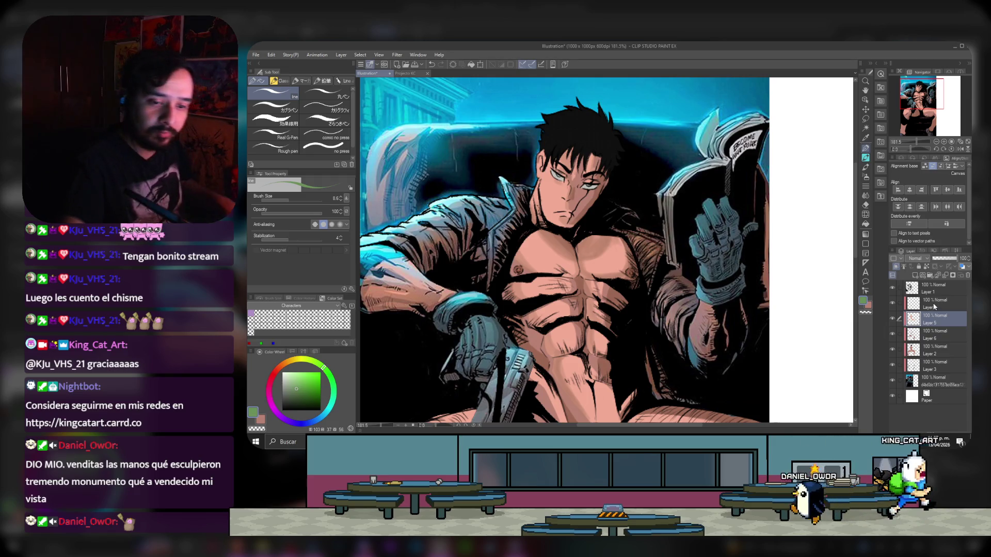
# - Select Layer 4 and add a new layer above it
pyautogui.hotkey('alt', ']')
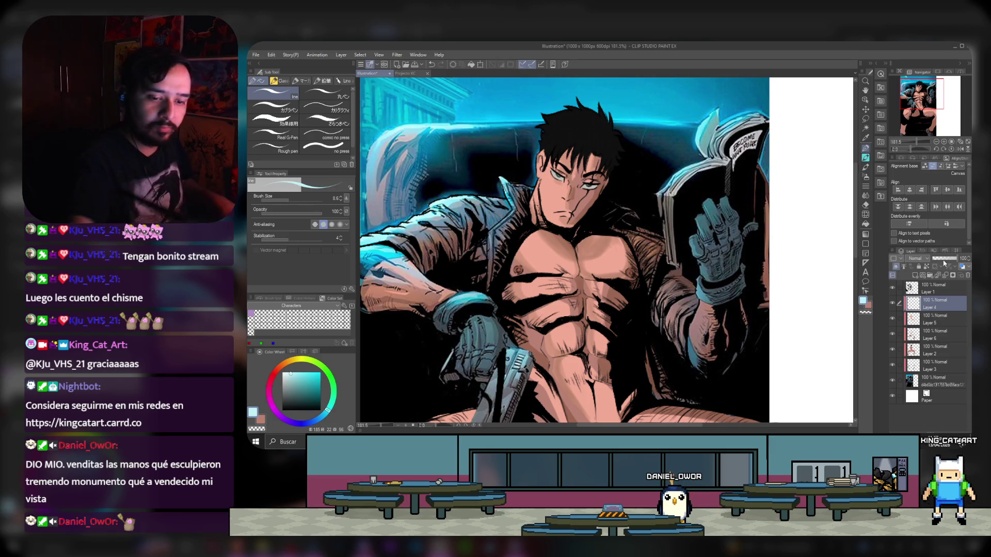
pyautogui.scroll(-2, 461, 177)
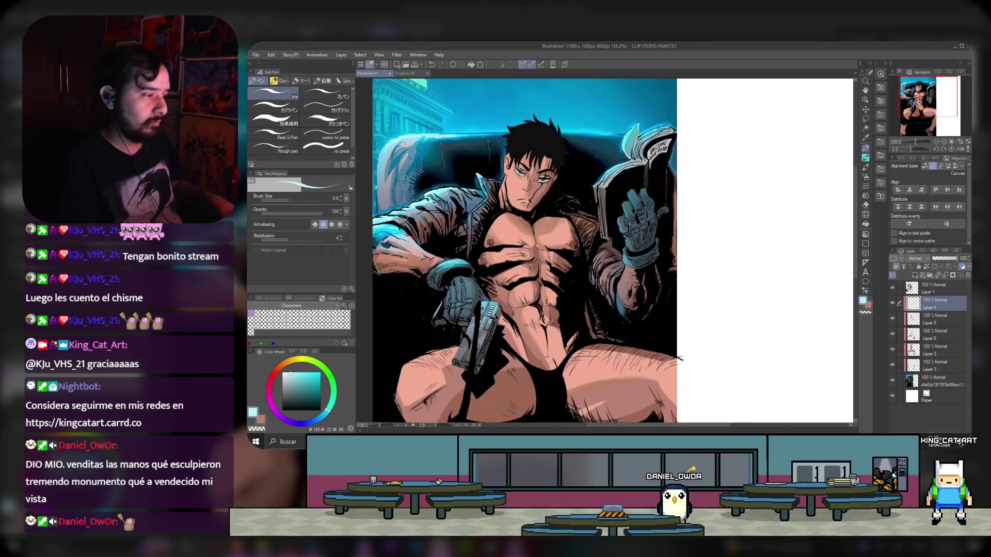
pyautogui.scroll(-2, 410, 223)
pyautogui.scroll(1, 572, 220)
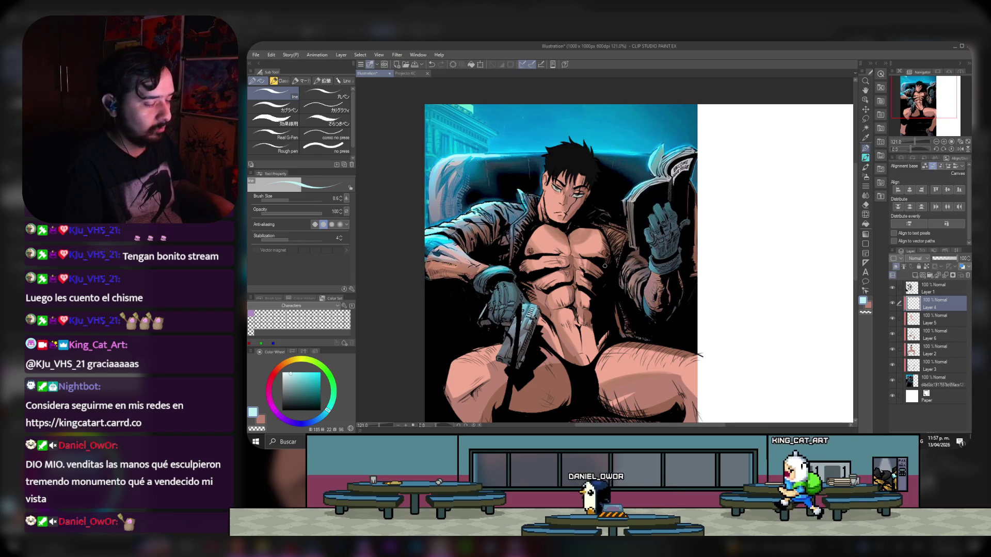
pyautogui.scroll(1, 605, 266)
pyautogui.scroll(1, 604, 266)
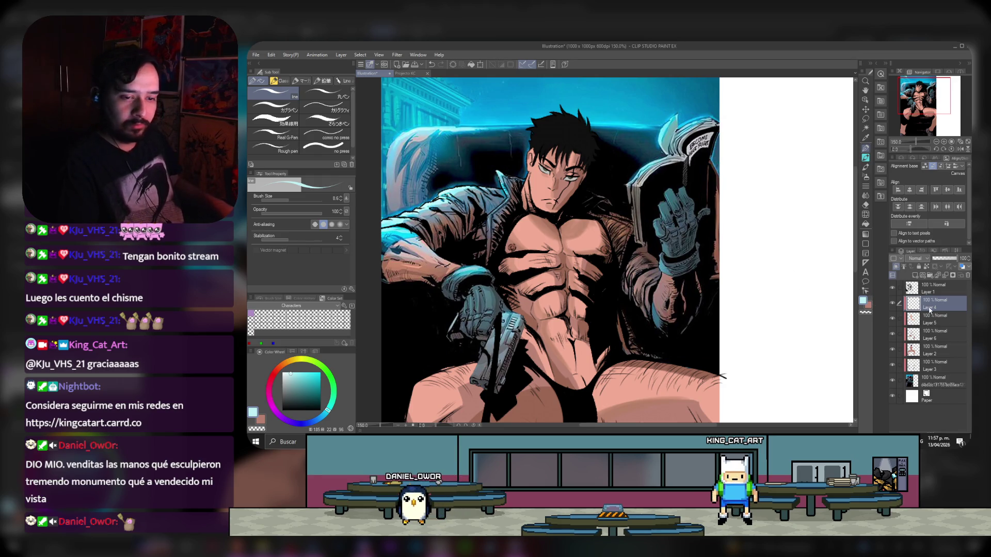
pyautogui.click(917, 275)
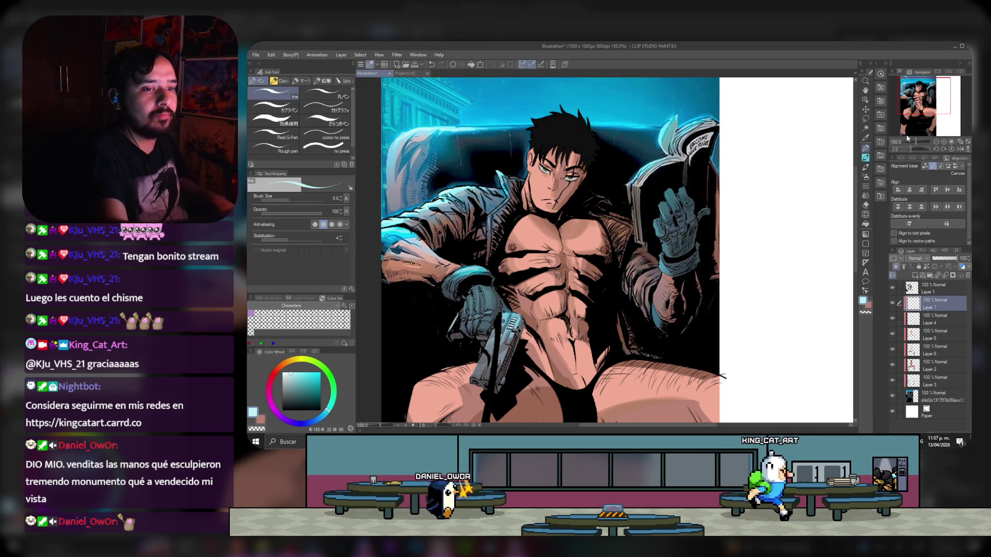
# - Sample the saturated cyan from the jacket and paint the eye irises with it
pyautogui.scroll(3, 907, 135)
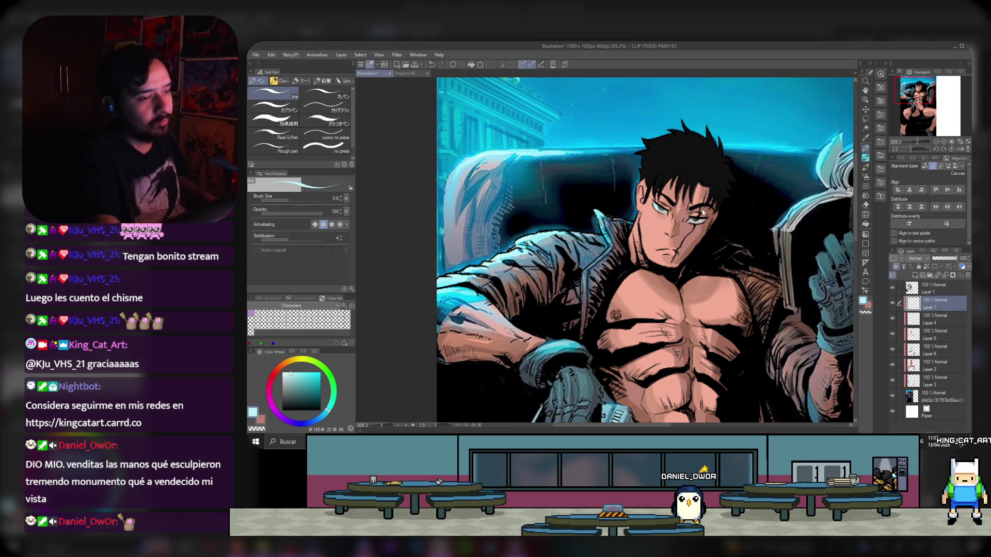
pyautogui.press('alt')
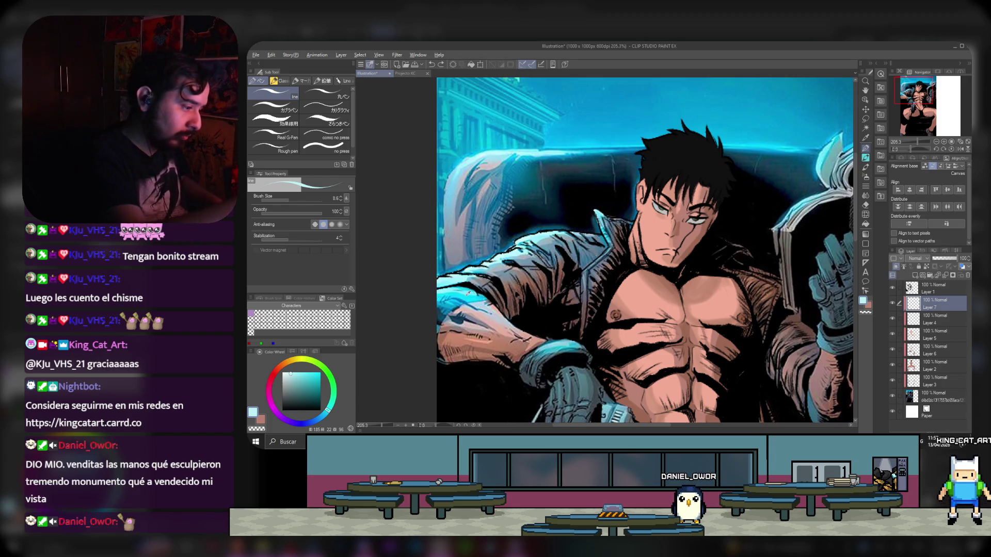
pyautogui.keyDown('alt'); pyautogui.click(654, 208); pyautogui.keyUp('alt')
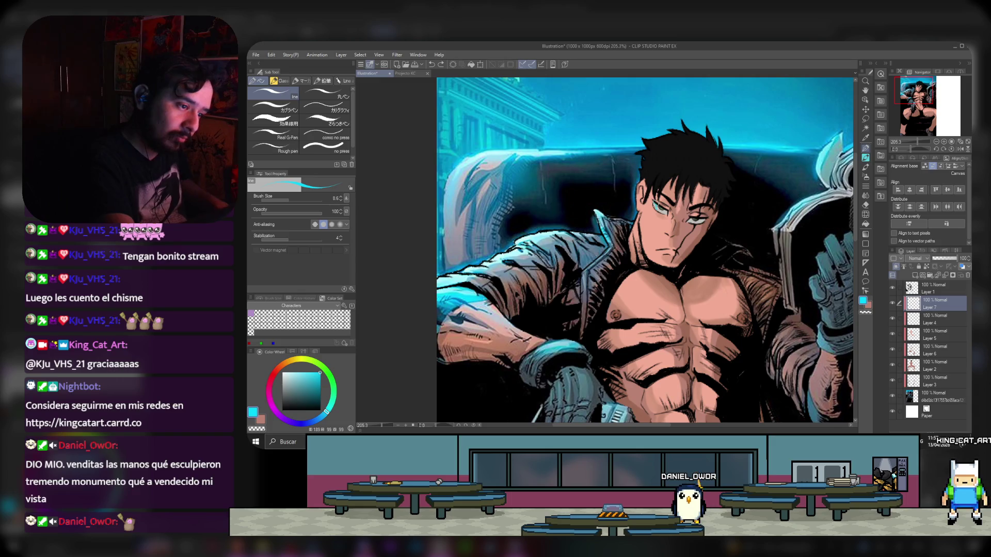
pyautogui.moveTo(645, 207); pyautogui.dragTo(651, 205)
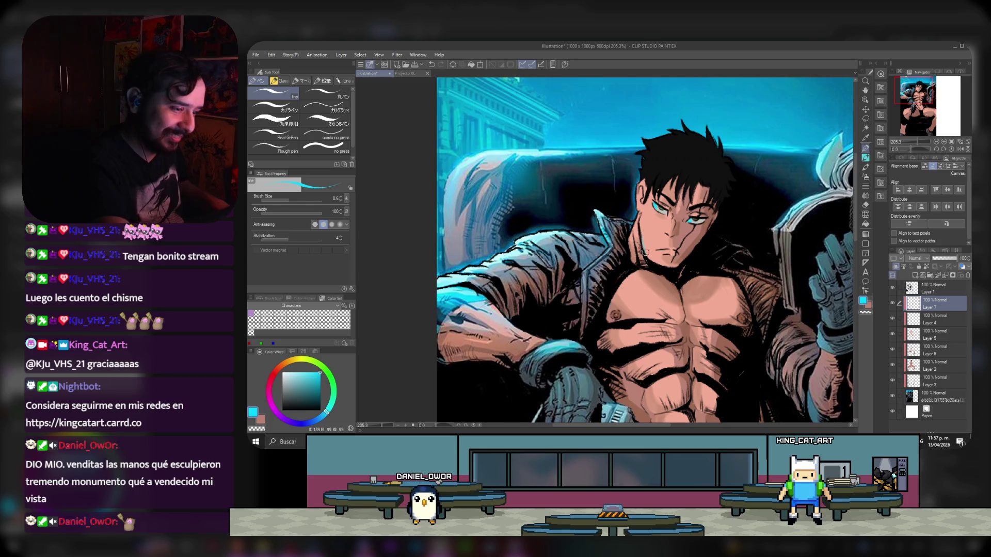
# - Pick pale cyan (HSV 184/41/96) in the colour wheel's square
pyautogui.keyDown('alt'); pyautogui.click(552, 227); pyautogui.keyUp('alt')
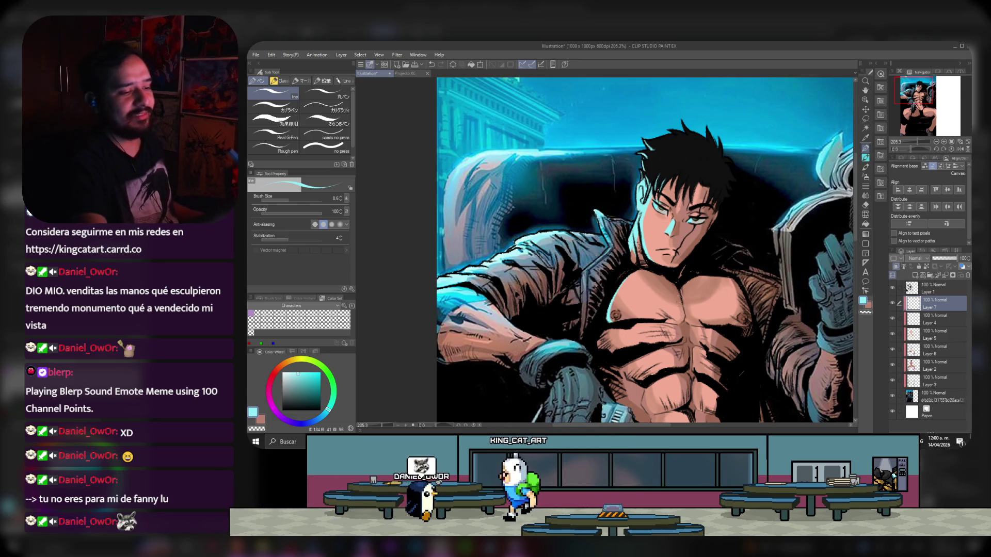
# - On Layer 7, stroke pale cyan highlights along the chest and abdomen edge
pyautogui.moveTo(680, 290); pyautogui.dragTo(686, 316)
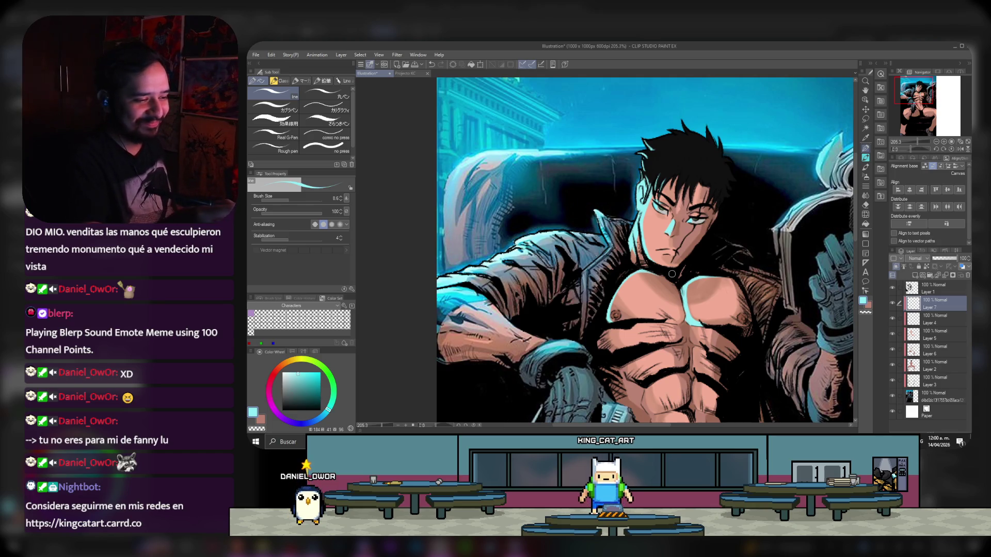
pyautogui.moveTo(918, 99); pyautogui.dragTo(920, 93)
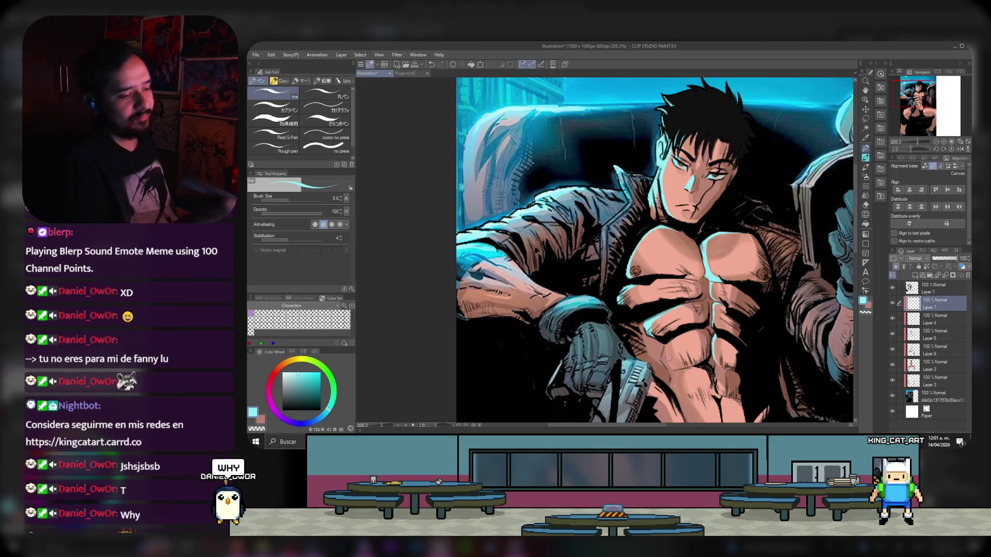
pyautogui.moveTo(676, 370)
pyautogui.mouseDown()
pyautogui.moveTo(662, 359)
pyautogui.moveTo(667, 341)
pyautogui.mouseUp()
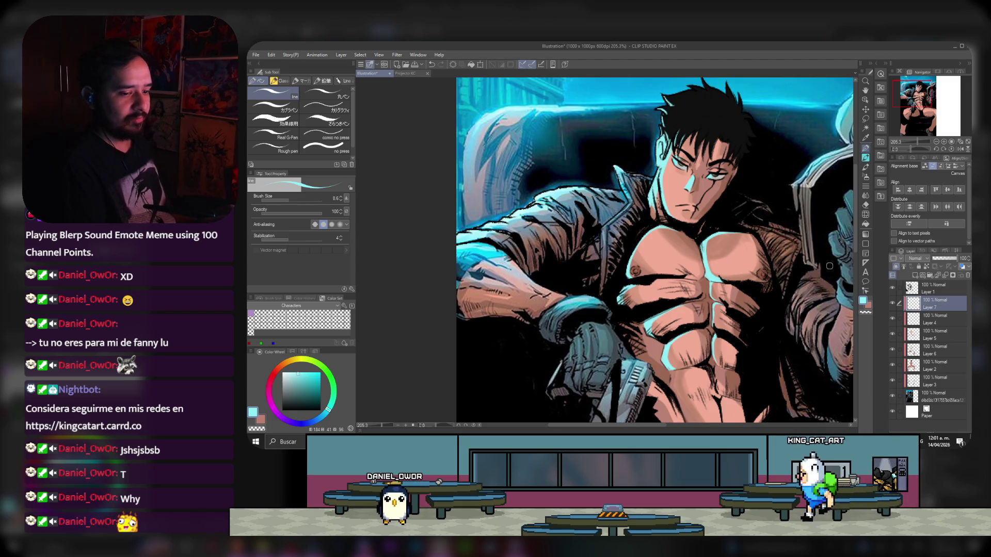
# - Pan the Navigator view down to the lower abdomen to extend the cyan rim light
pyautogui.moveTo(895, 108); pyautogui.dragTo(896, 114)
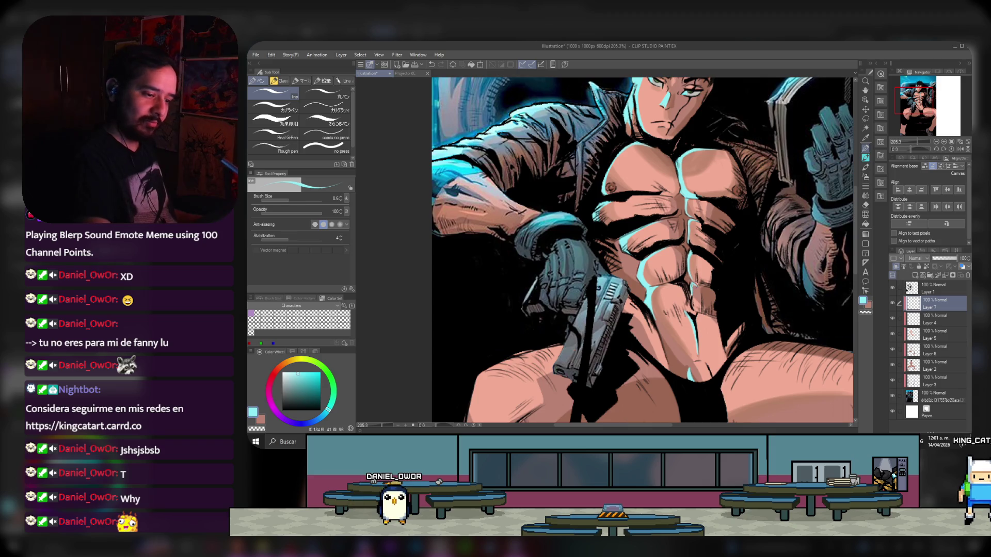
# - Raise the brush size to 11.7 and paint a cyan rim highlight along the left thigh's edge
pyautogui.moveTo(517, 376)
pyautogui.mouseDown()
pyautogui.moveTo(538, 336)
pyautogui.moveTo(528, 284)
pyautogui.moveTo(615, 303)
pyautogui.mouseUp()
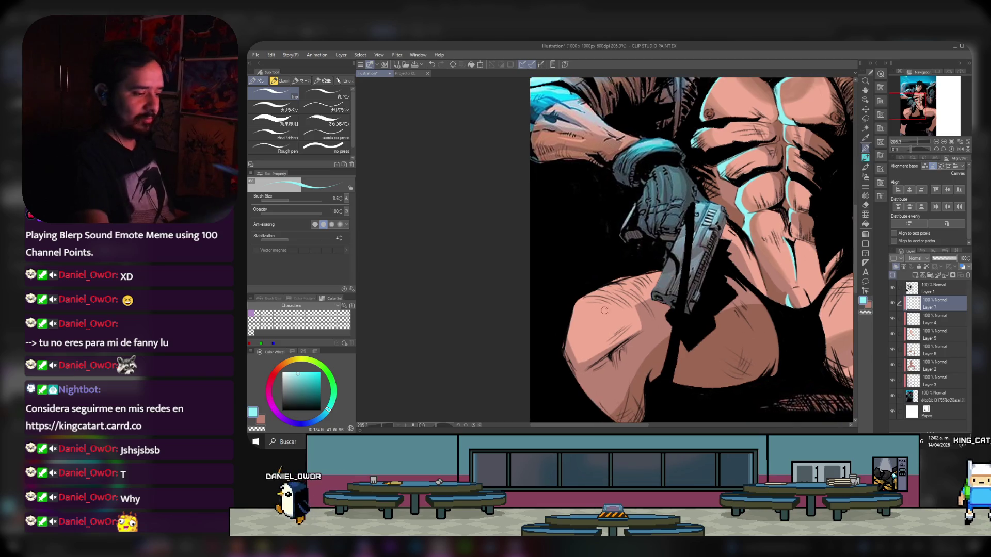
pyautogui.click(292, 200)
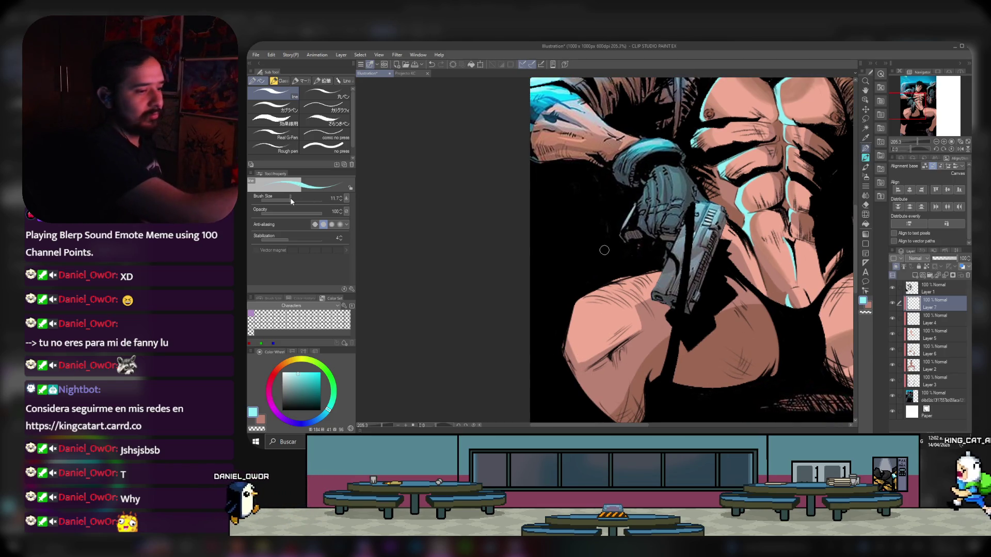
pyautogui.moveTo(572, 345)
pyautogui.mouseDown()
pyautogui.moveTo(585, 307)
pyautogui.moveTo(570, 345)
pyautogui.moveTo(577, 304)
pyautogui.mouseUp()
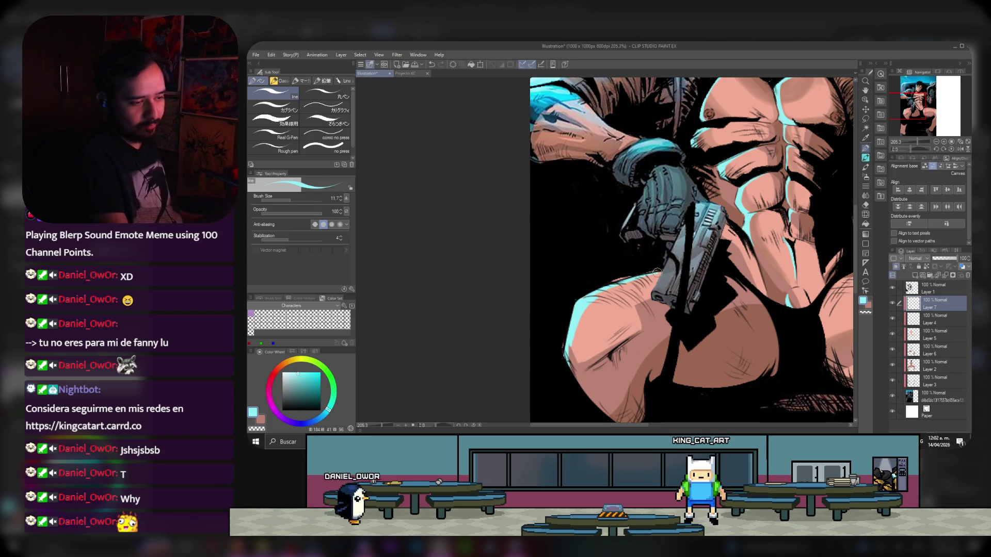
pyautogui.moveTo(932, 111); pyautogui.dragTo(933, 97)
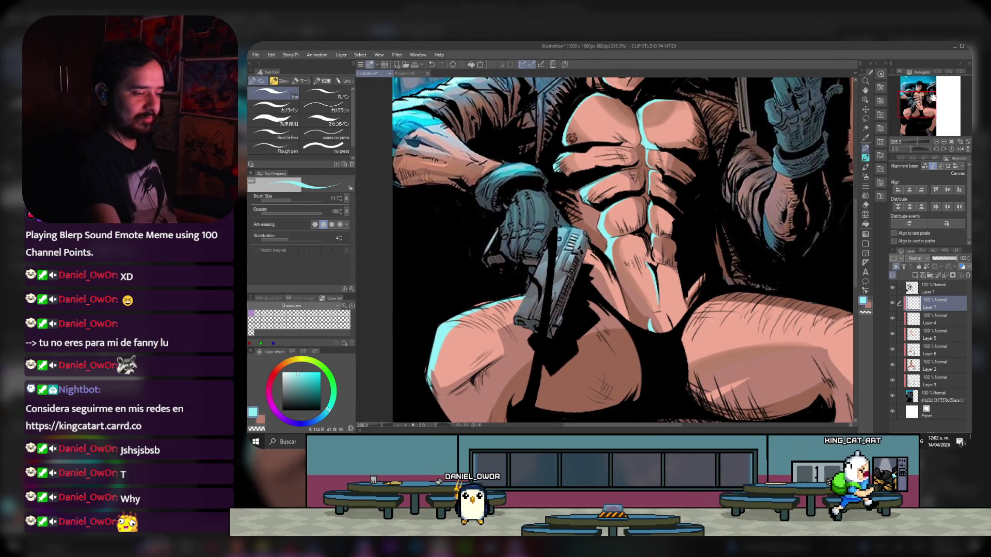
pyautogui.moveTo(933, 97); pyautogui.dragTo(930, 96)
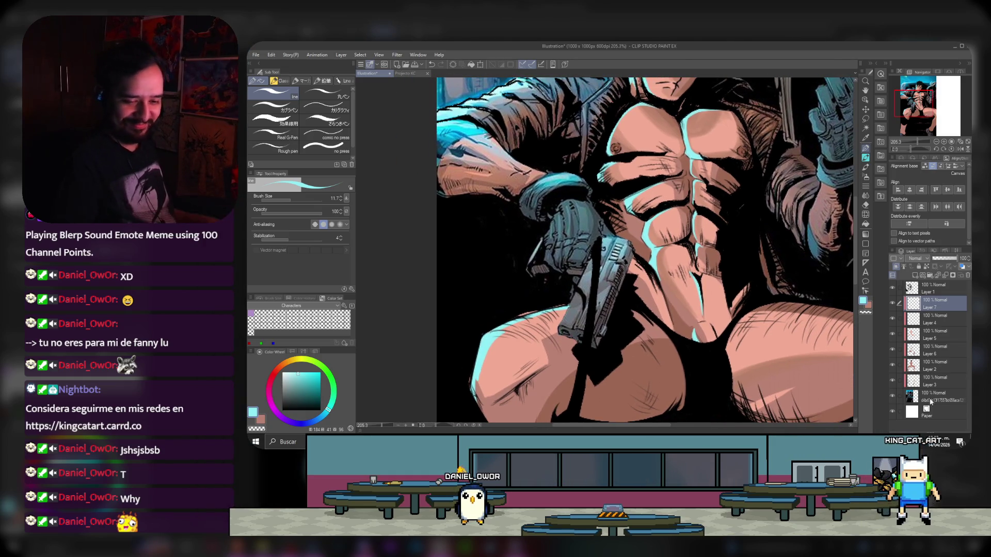
# - Switch to near-black, select Layer 2 and the Eraser to tidy the thigh shading
pyautogui.click(929, 401)
pyautogui.keyDown('alt'); pyautogui.click(521, 310); pyautogui.keyUp('alt')
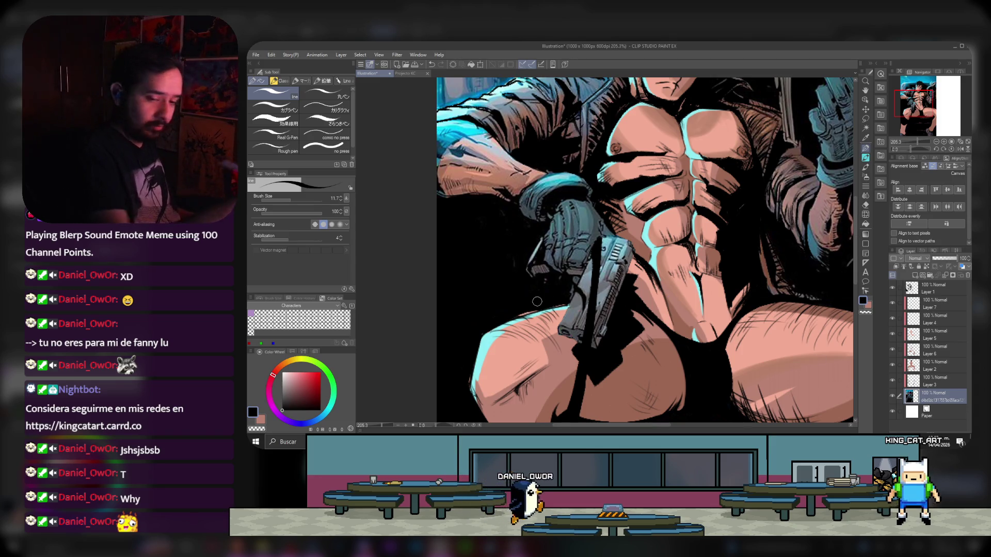
pyautogui.click(938, 371)
pyautogui.press('e')
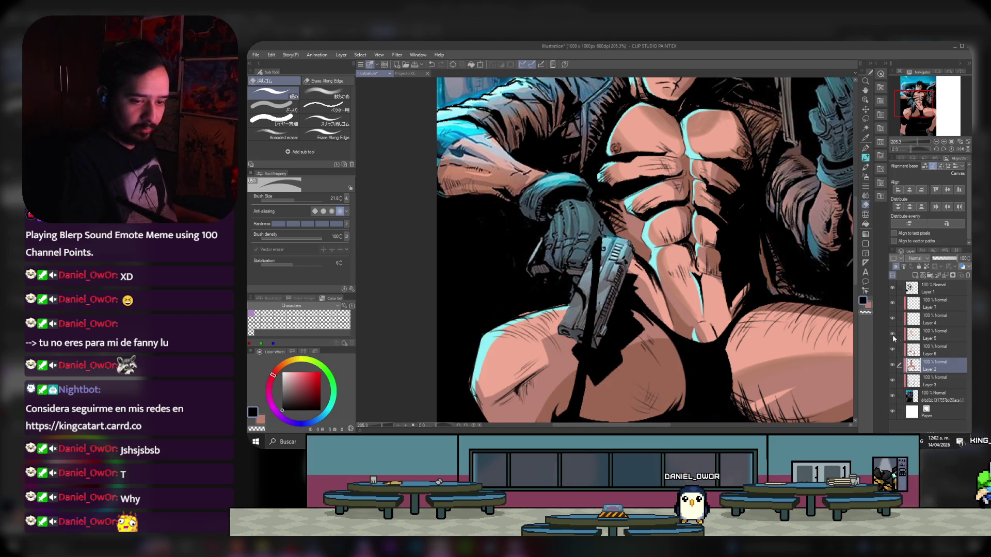
pyautogui.click(934, 335)
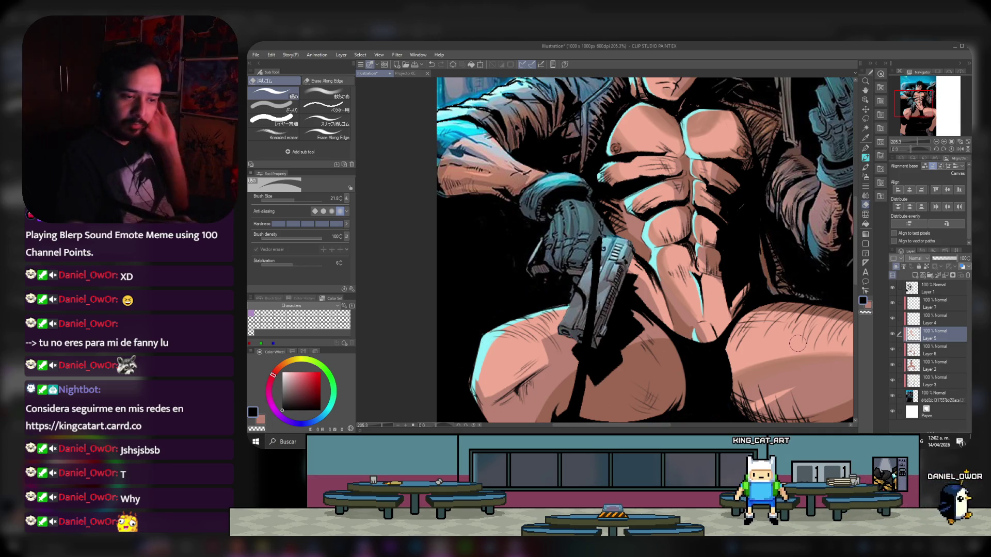
# - Toggle Layer 6 and Layer 2 visibility to compare the thigh shading, then fit the whole illustration
pyautogui.click(934, 355)
pyautogui.click(891, 343)
pyautogui.click(891, 343)
pyautogui.click(891, 348)
pyautogui.click(891, 348)
pyautogui.click(929, 365)
pyautogui.click(893, 366)
pyautogui.click(892, 365)
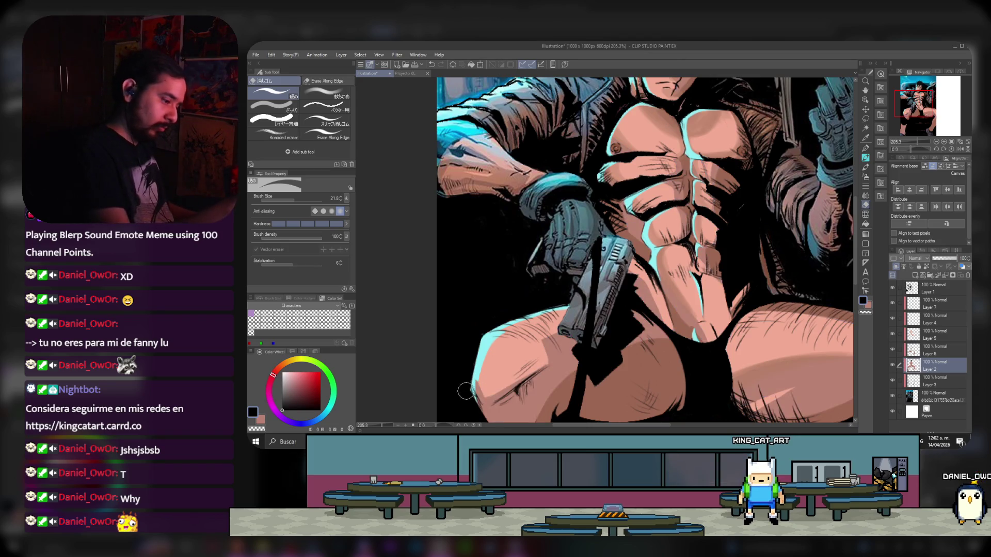
pyautogui.hotkey('ctrl', '0')
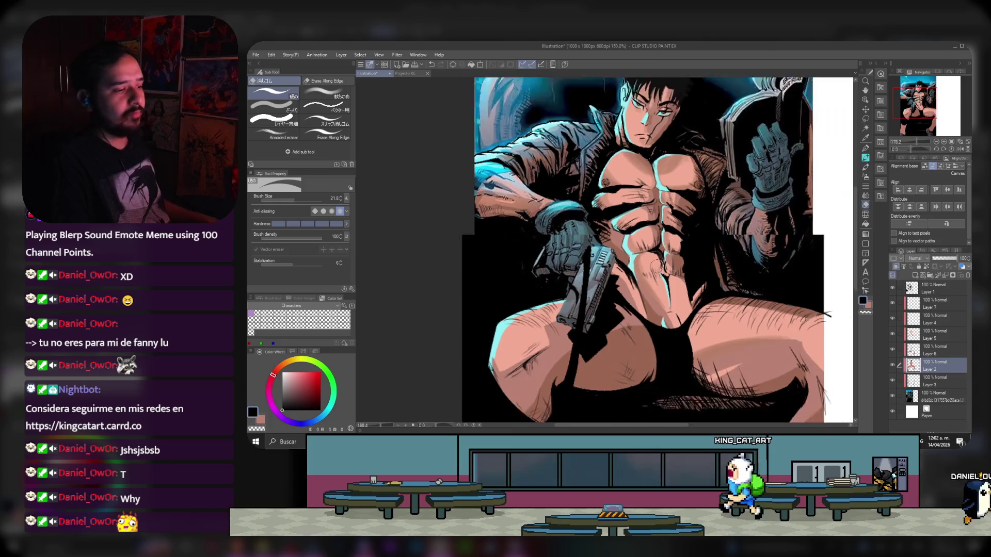
# - Zoom in, pick cyan, select and check Layer 5, and choose the soft Airbrush
pyautogui.scroll(1, 722, 206)
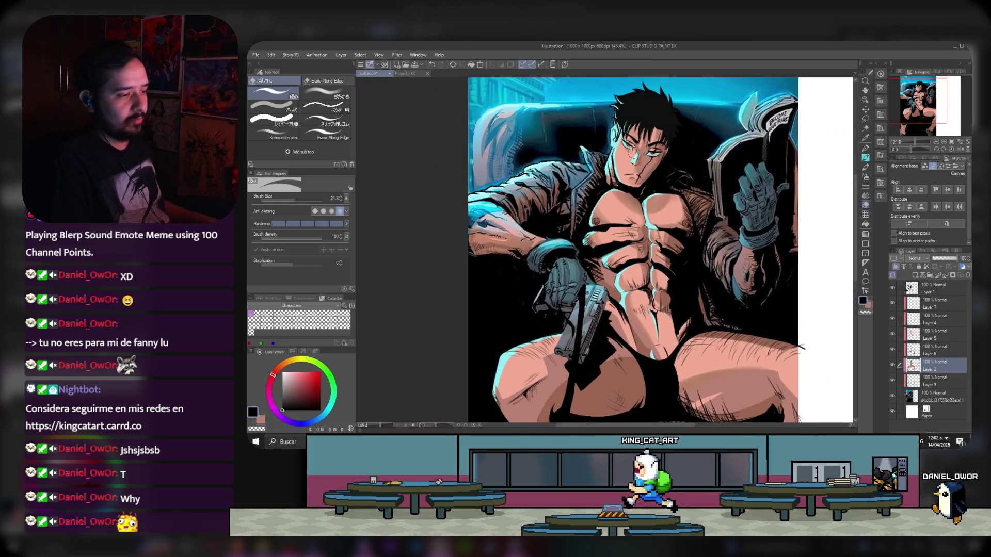
pyautogui.scroll(2, 533, 123)
pyautogui.scroll(1, 533, 122)
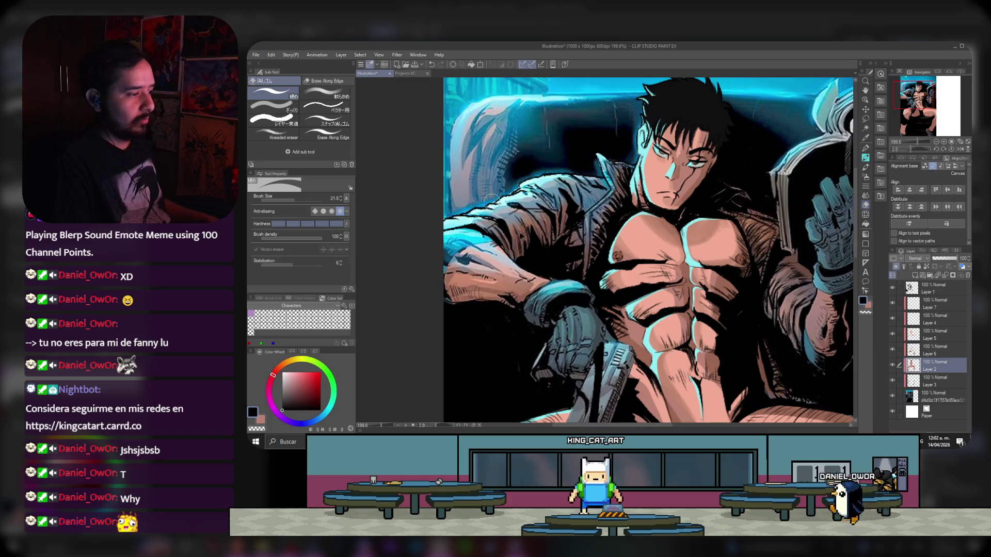
pyautogui.keyDown('alt'); pyautogui.click(474, 235); pyautogui.keyUp('alt')
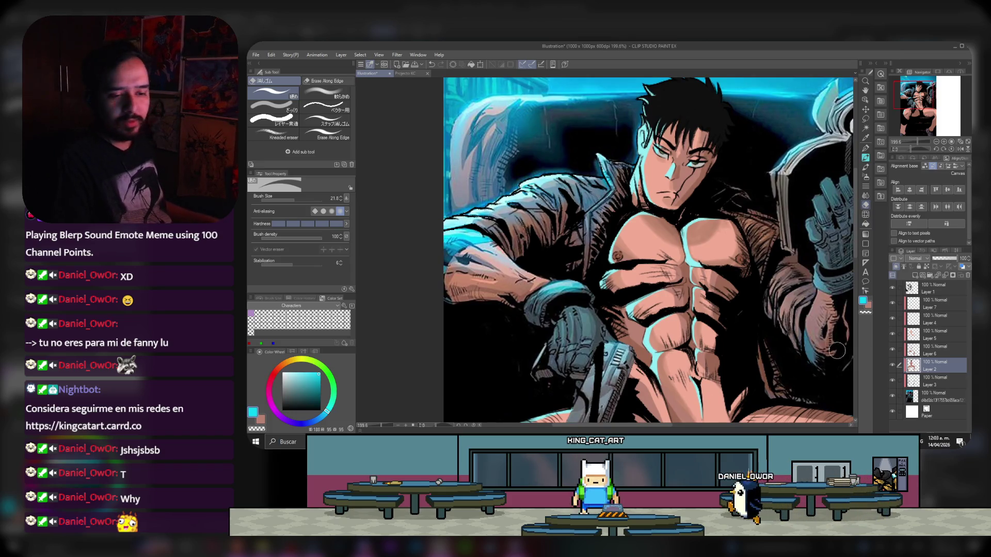
pyautogui.click(936, 336)
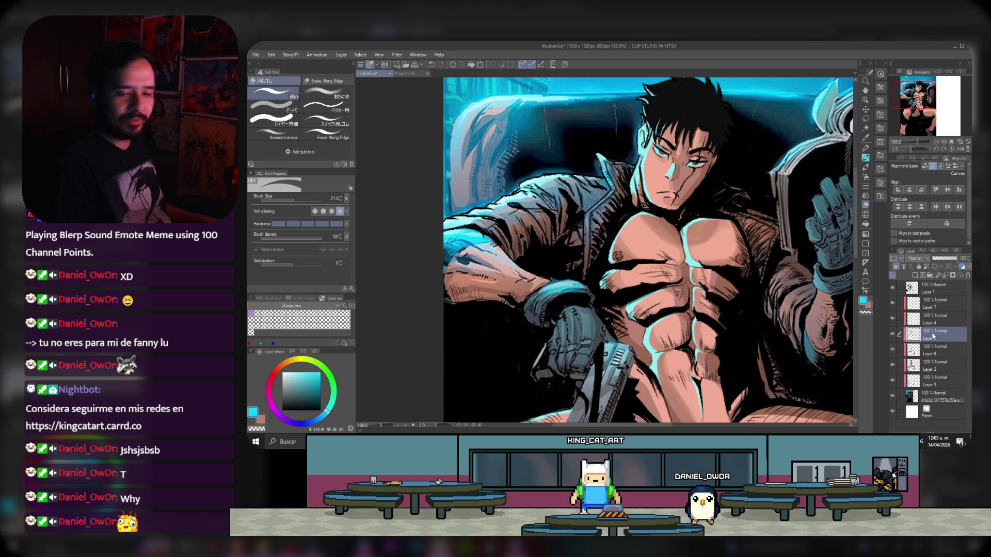
pyautogui.click(892, 334)
pyautogui.click(892, 334)
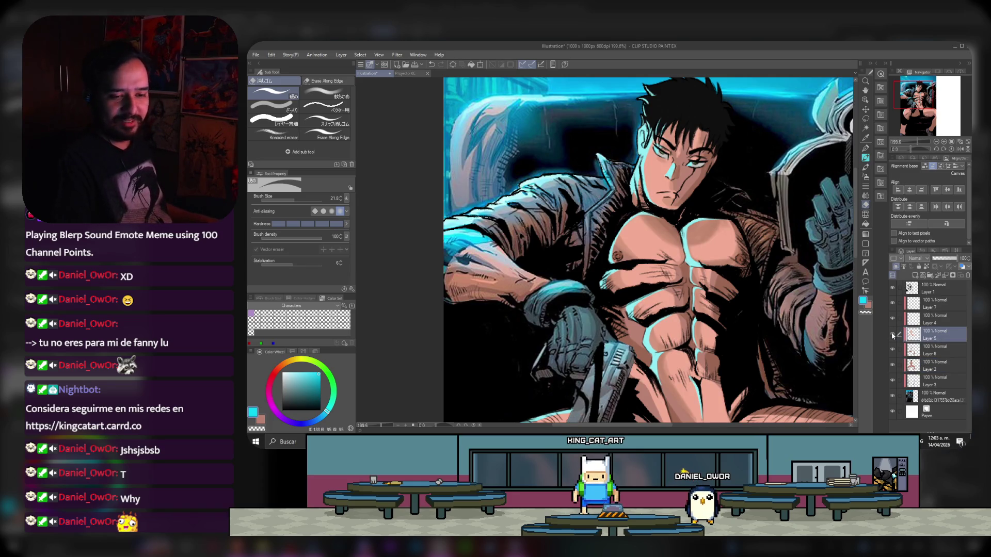
pyautogui.click(865, 177)
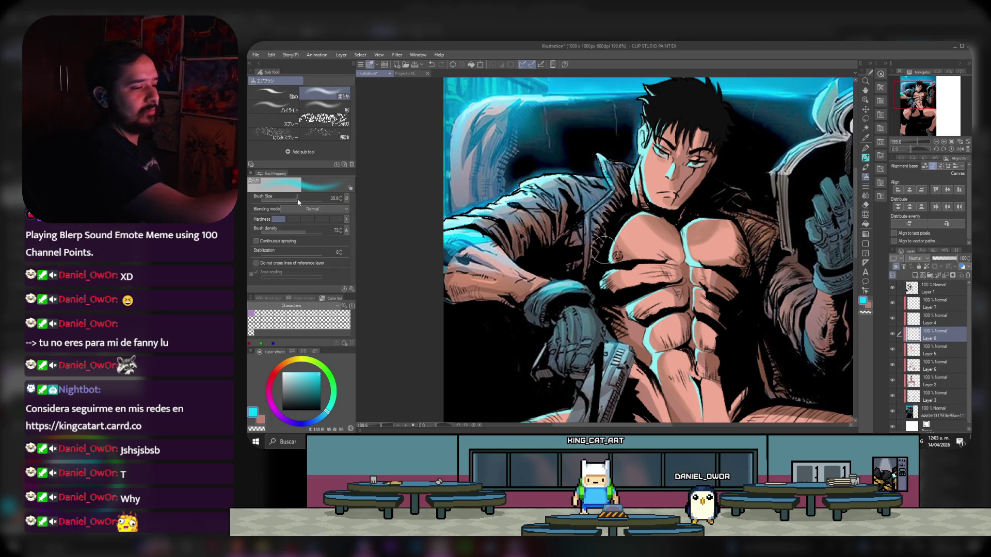
# - Set the airbrush to about 56 and spray a soft cyan glow over the chest and abs
pyautogui.moveTo(298, 198); pyautogui.dragTo(295, 198)
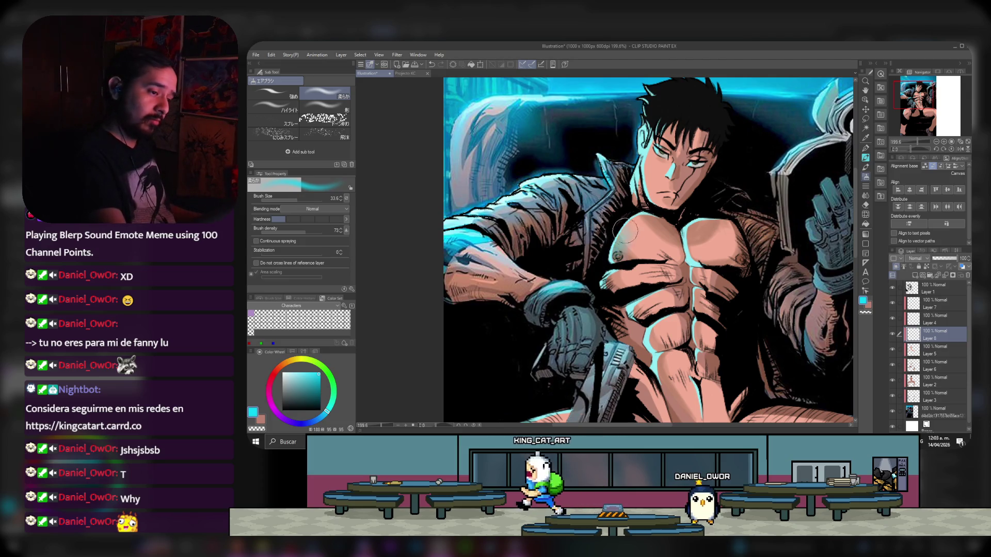
pyautogui.moveTo(308, 196); pyautogui.dragTo(301, 197)
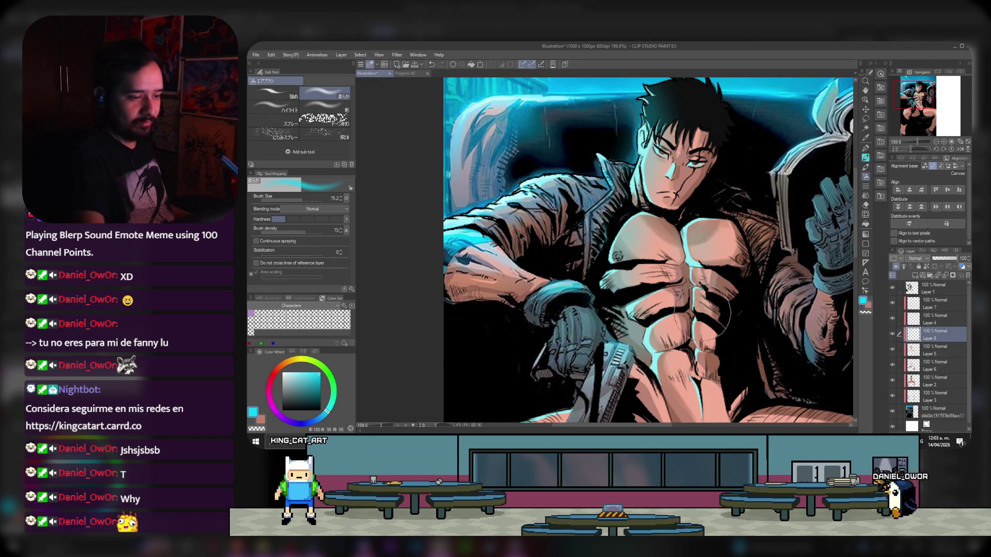
pyautogui.moveTo(907, 106)
pyautogui.mouseDown()
pyautogui.moveTo(909, 118)
pyautogui.moveTo(909, 95)
pyautogui.mouseUp()
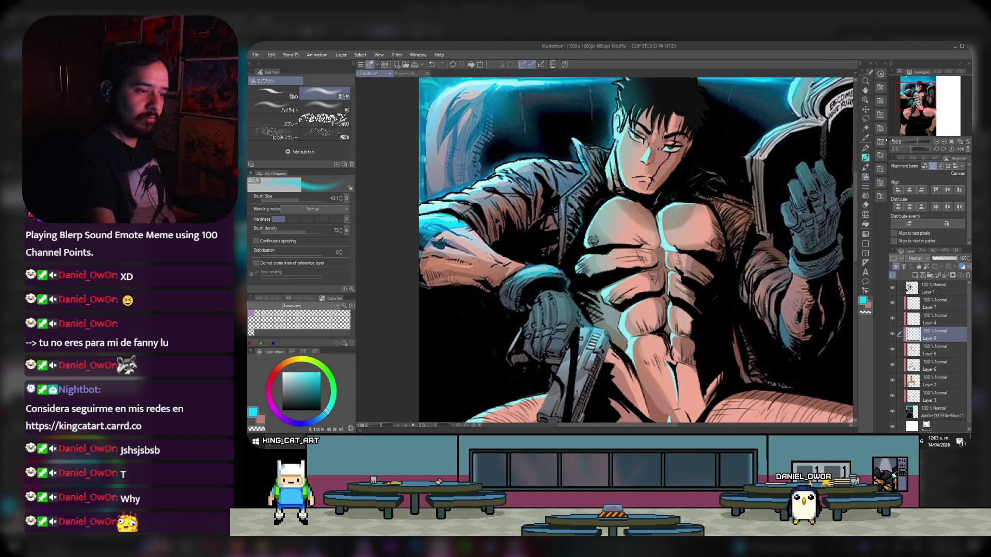
pyautogui.scroll(-3, 725, 194)
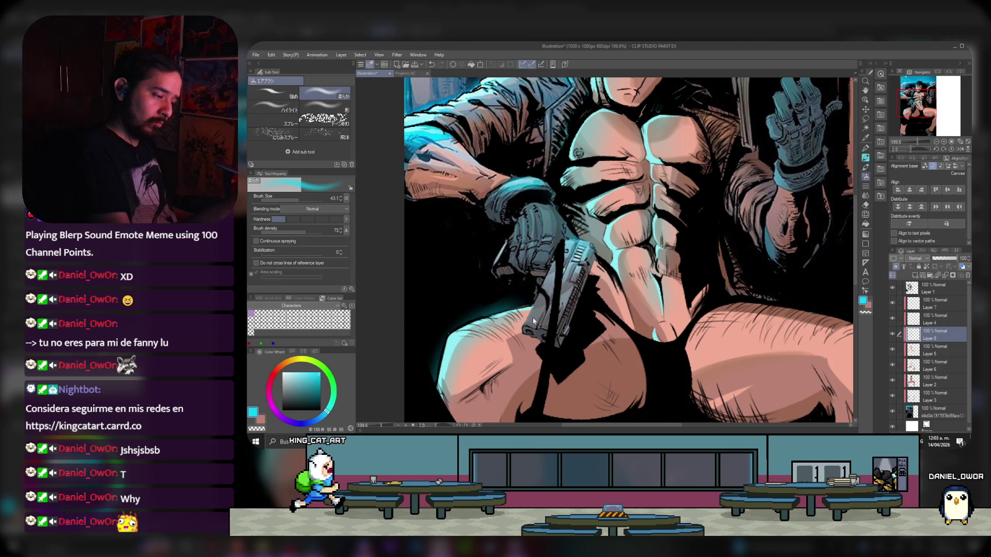
pyautogui.moveTo(823, 157); pyautogui.dragTo(871, 107)
pyautogui.click(865, 119)
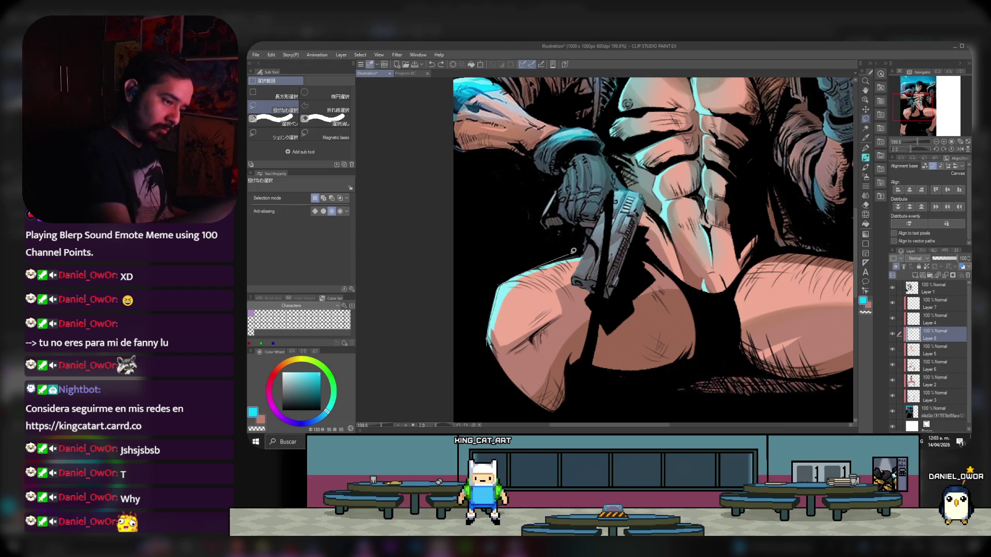
# - Lasso the left thigh's outer edge, fill it with cyan, and set the airbrush to 85
pyautogui.moveTo(587, 249)
pyautogui.mouseDown()
pyautogui.moveTo(524, 395)
pyautogui.moveTo(490, 353)
pyautogui.moveTo(495, 329)
pyautogui.mouseUp()
pyautogui.hotkey('alt', 'BackSpace')
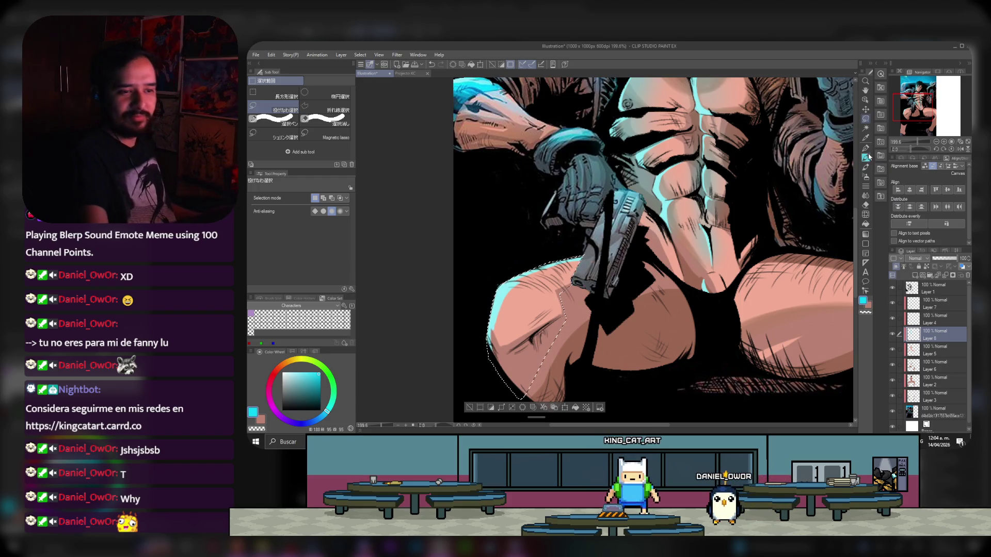
pyautogui.click(866, 178)
pyautogui.moveTo(483, 390); pyautogui.dragTo(474, 356)
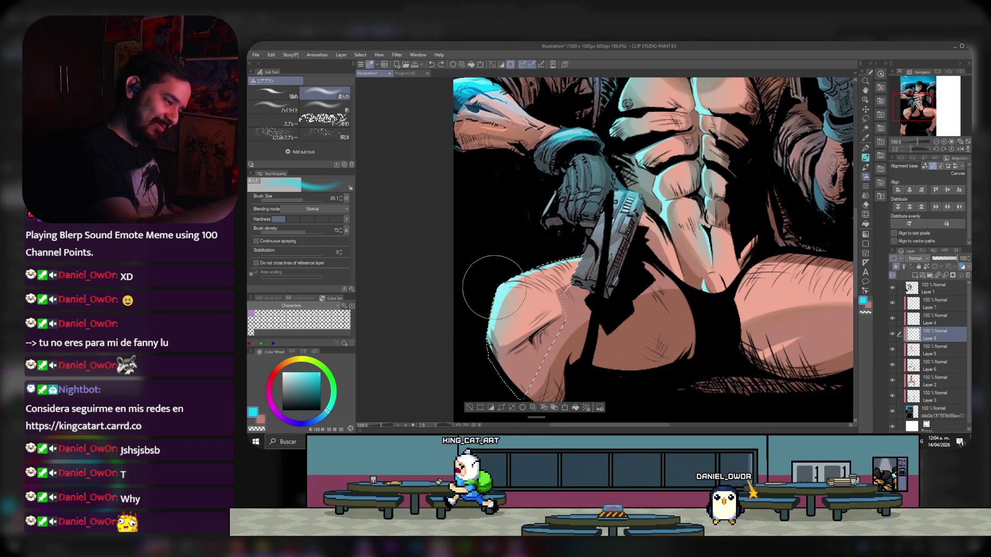
# - Deselect, spray broad cyan over the chest with a 158 airbrush, then shrink it to 75
pyautogui.hotkey('ctrl', 'd')
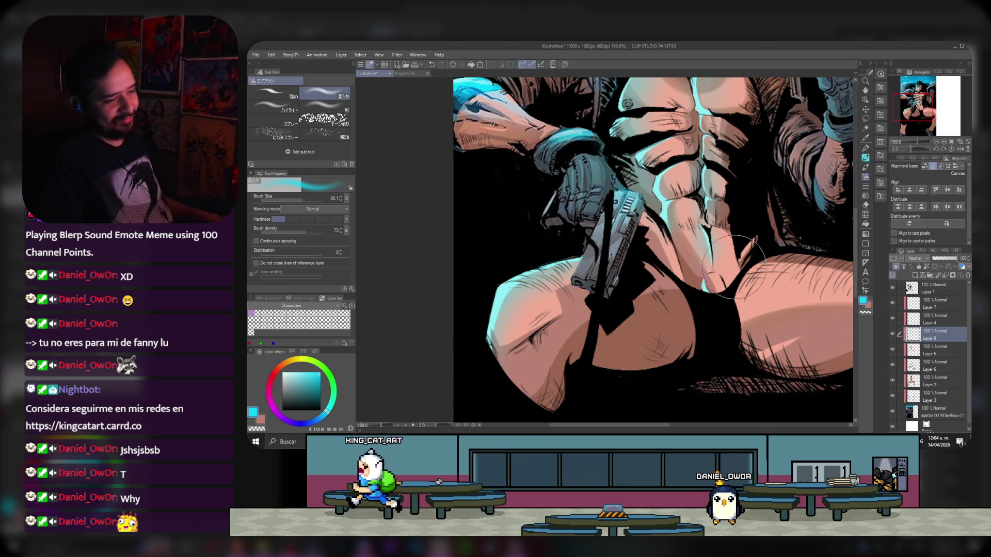
pyautogui.scroll(-3, 734, 264)
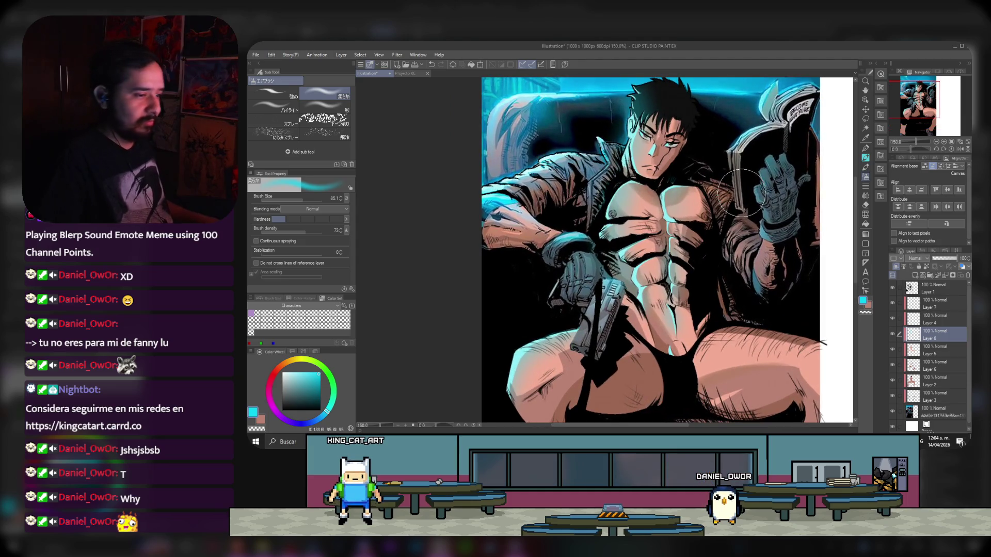
pyautogui.moveTo(306, 198); pyautogui.dragTo(310, 199)
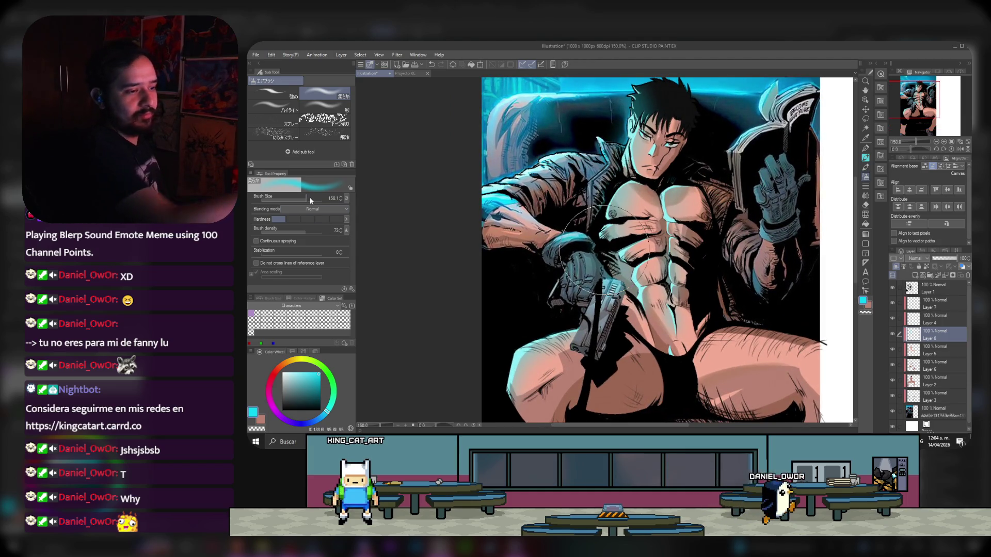
pyautogui.moveTo(620, 217)
pyautogui.mouseDown()
pyautogui.moveTo(645, 212)
pyautogui.moveTo(609, 216)
pyautogui.moveTo(635, 238)
pyautogui.mouseUp()
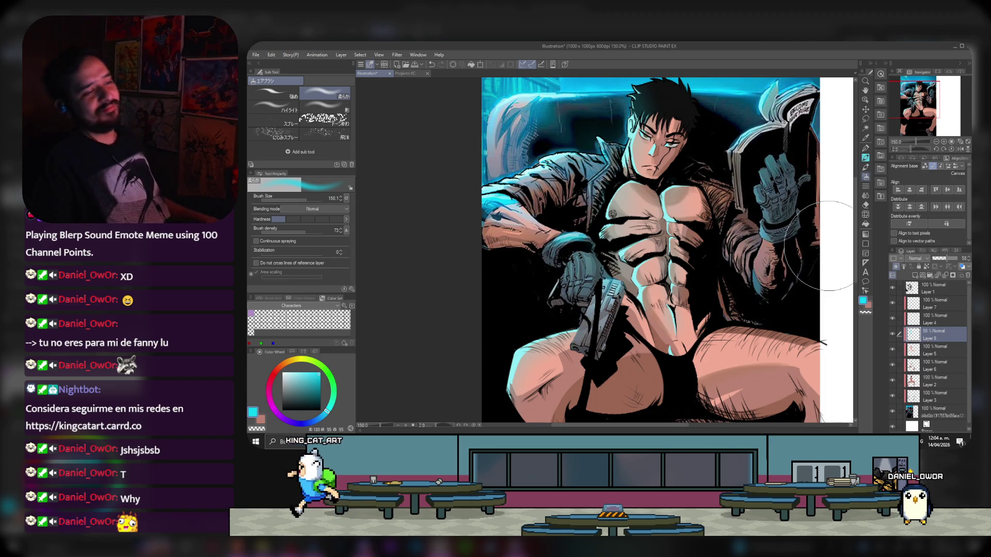
pyautogui.scroll(2, 646, 149)
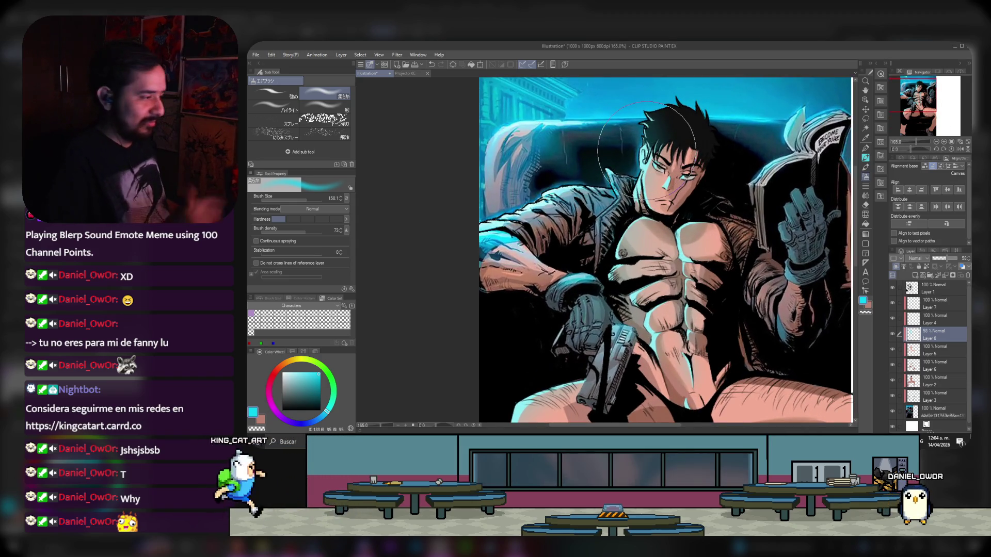
pyautogui.click(302, 198)
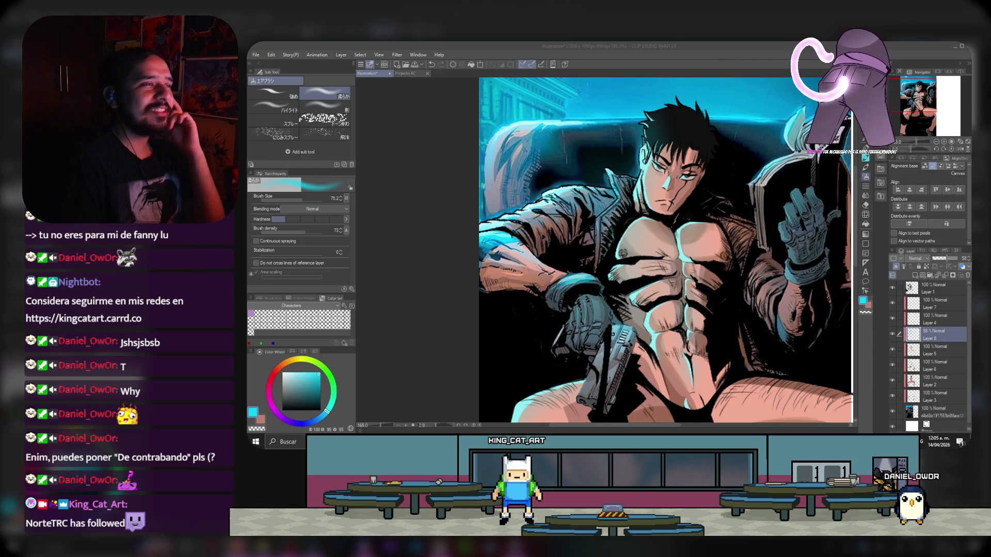
pyautogui.moveTo(919, 102); pyautogui.dragTo(926, 101)
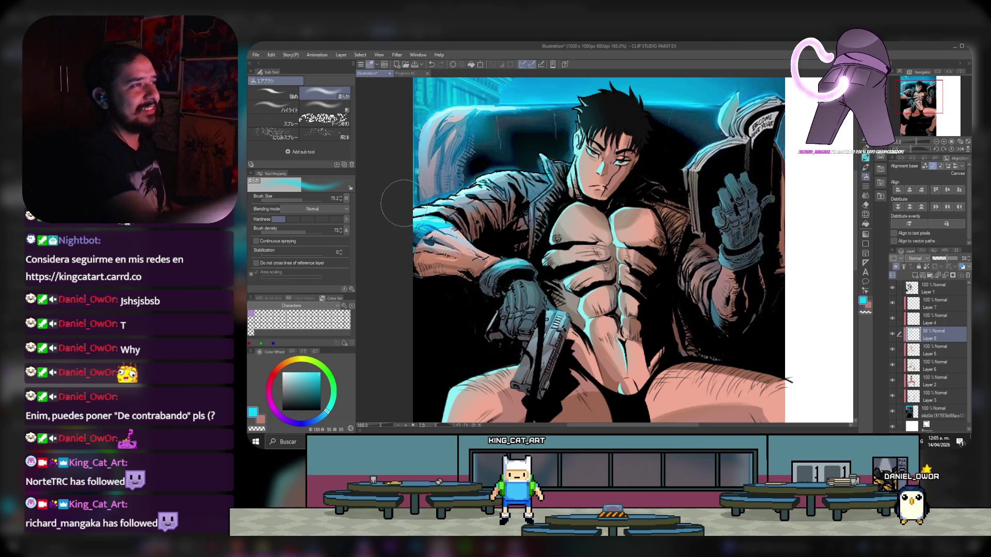
pyautogui.click(304, 201)
pyautogui.click(302, 201)
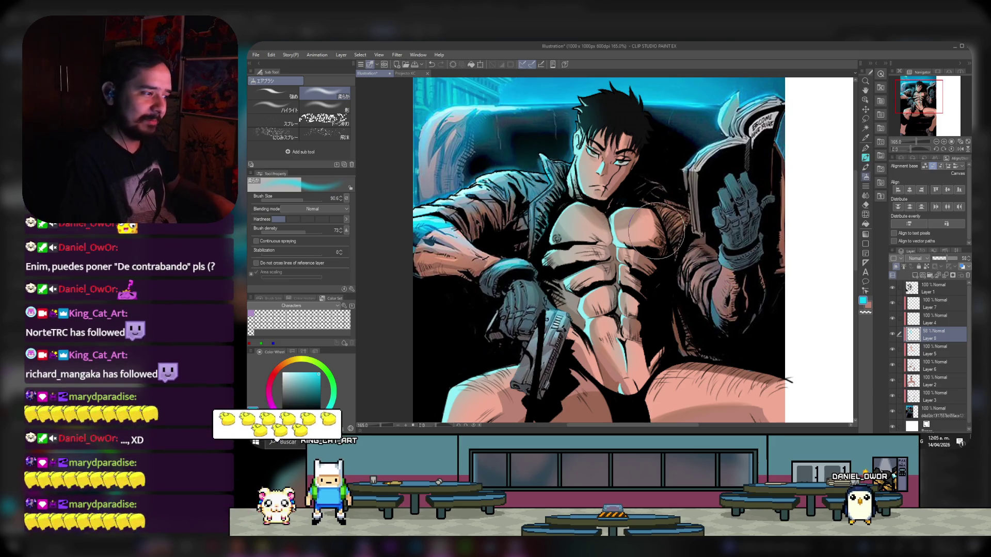
pyautogui.scroll(3, 577, 198)
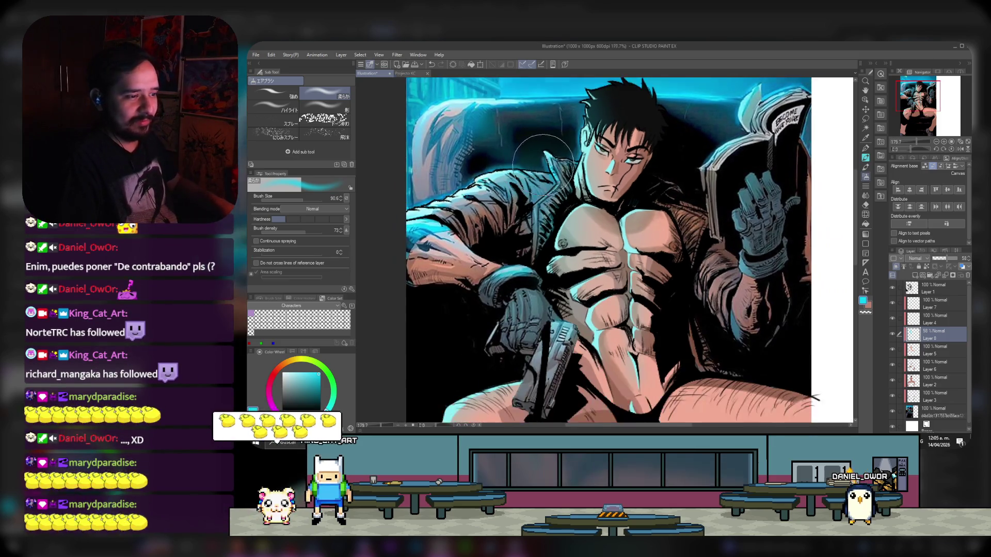
# - Check Layer 7's highlights, make it the working layer, sample the pale blue, and choose the Pen
pyautogui.click(954, 308)
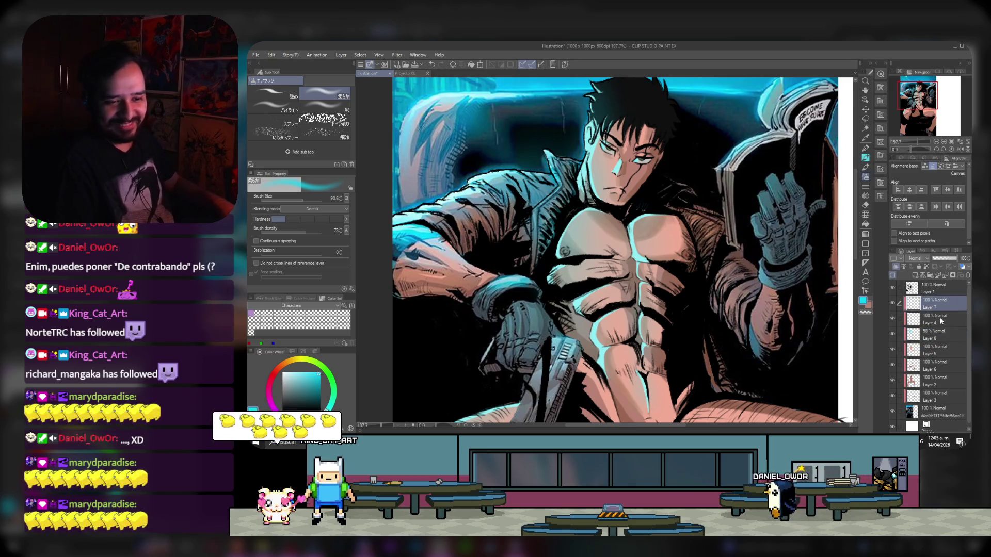
pyautogui.click(941, 321)
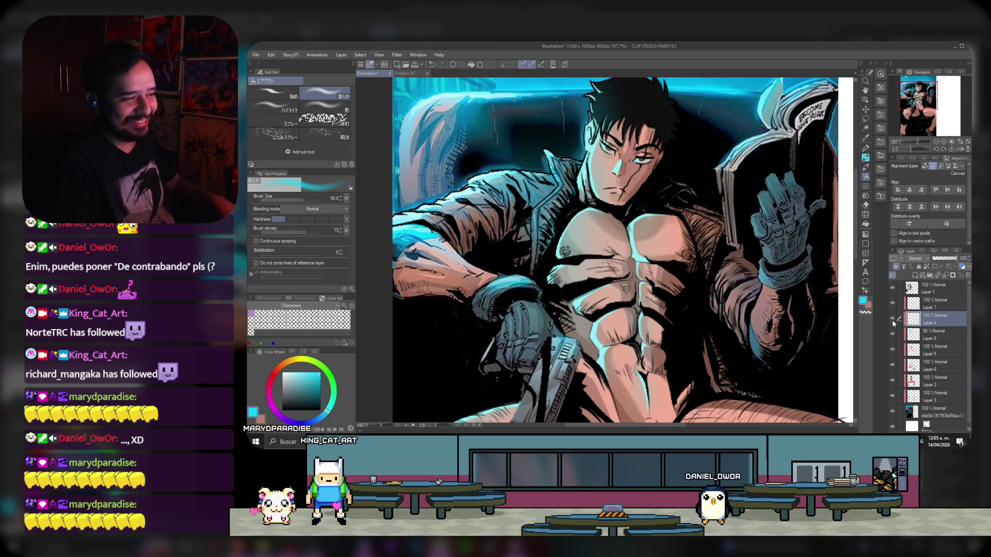
pyautogui.click(892, 304)
pyautogui.click(892, 304)
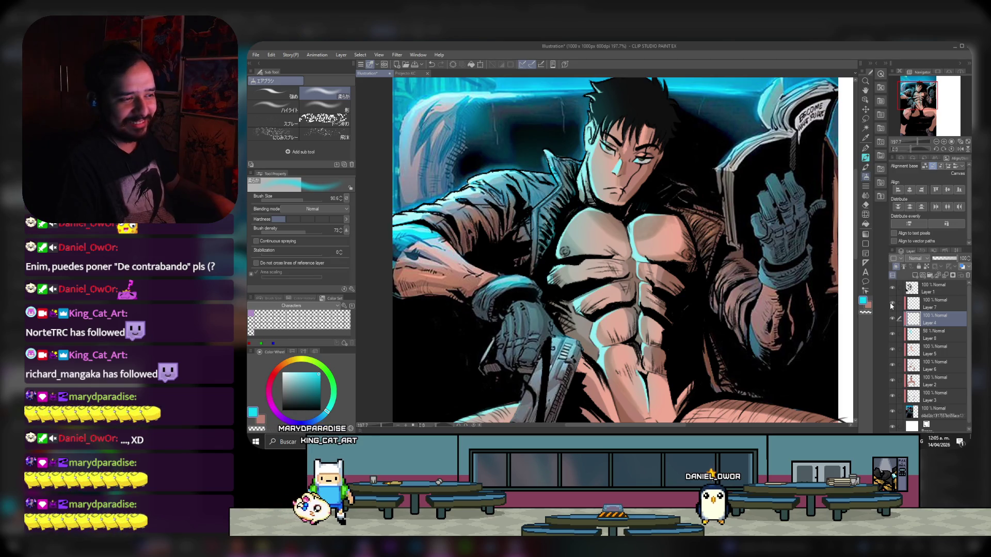
pyautogui.click(946, 309)
pyautogui.scroll(2, 417, 238)
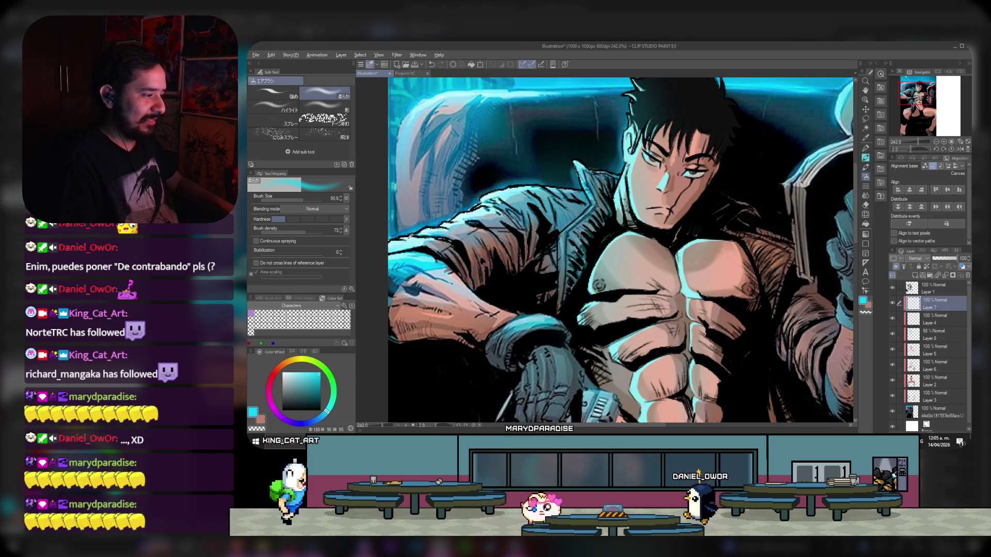
pyautogui.keyDown('alt'); pyautogui.click(411, 236); pyautogui.keyUp('alt')
pyautogui.click(866, 149)
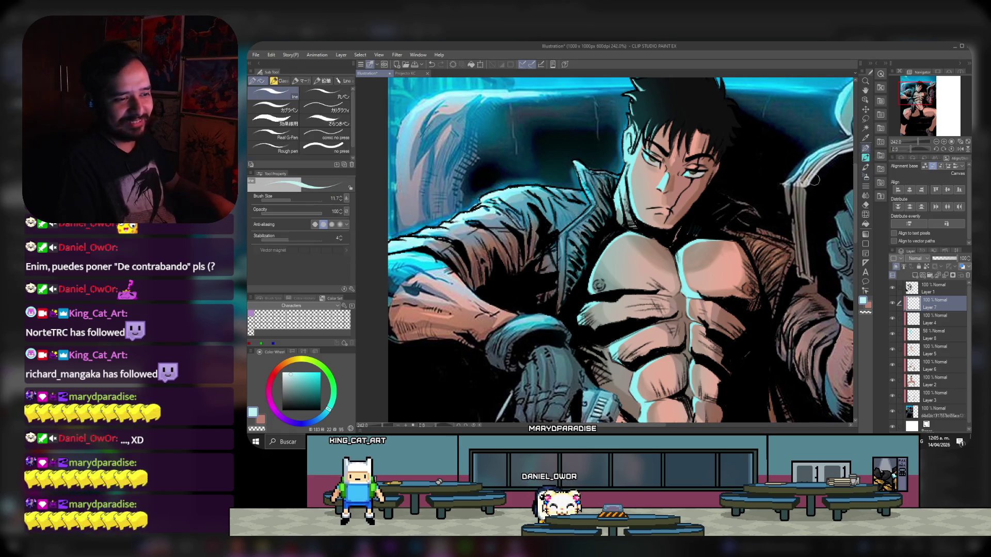
# - Compare Layer 7's cyan highlights hidden and shown, pan to the couch and head, then select Layer 2
pyautogui.scroll(2, 724, 207)
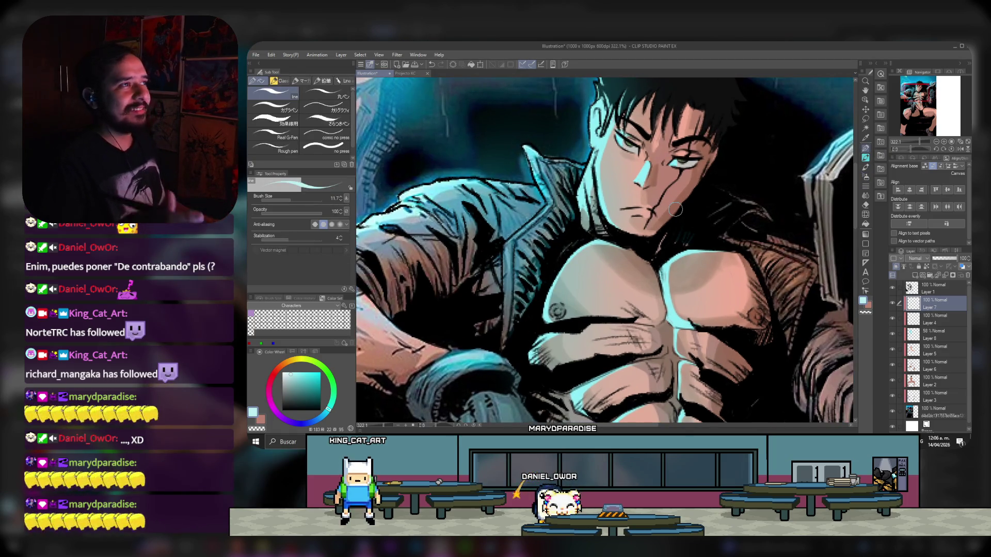
pyautogui.click(892, 303)
pyautogui.click(892, 303)
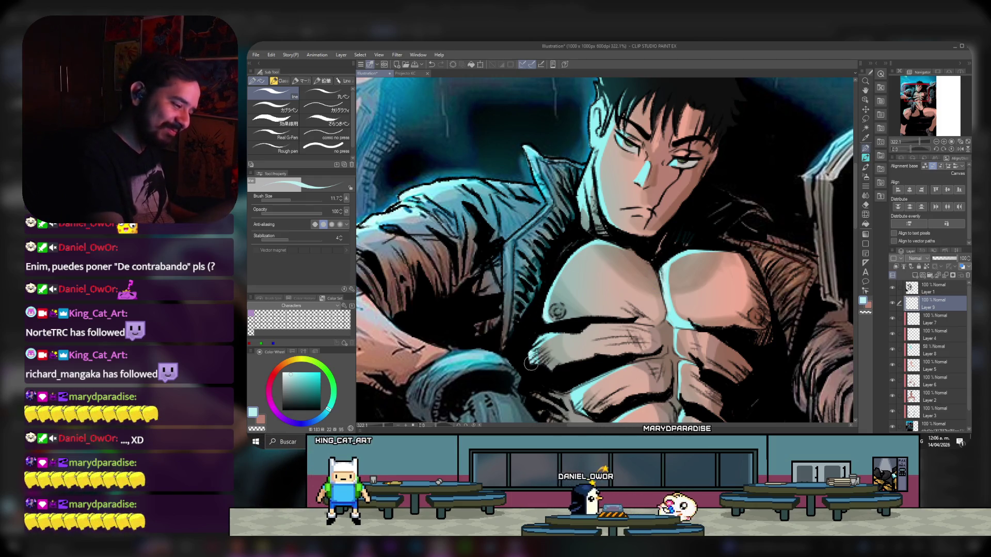
pyautogui.click(924, 104)
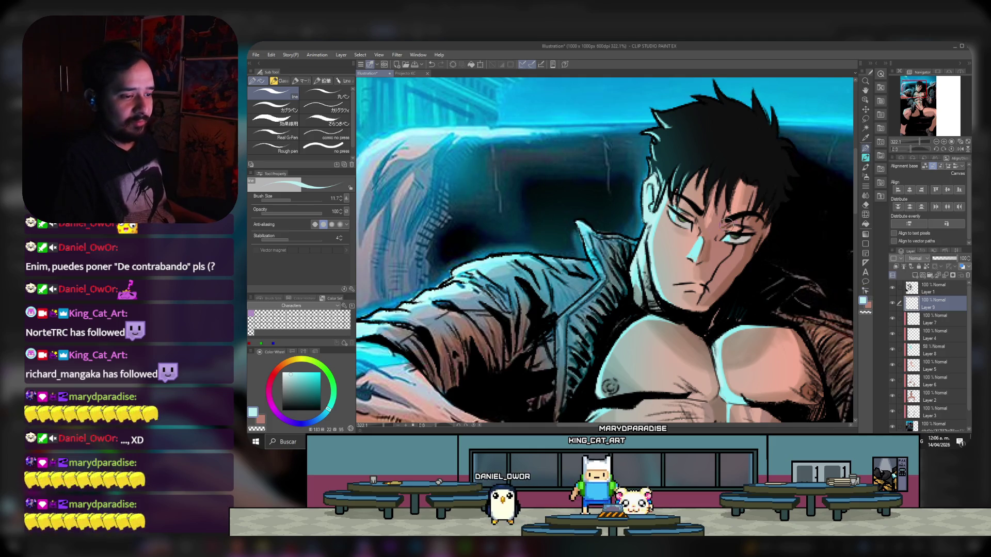
pyautogui.scroll(-1, 744, 232)
pyautogui.scroll(2, 741, 249)
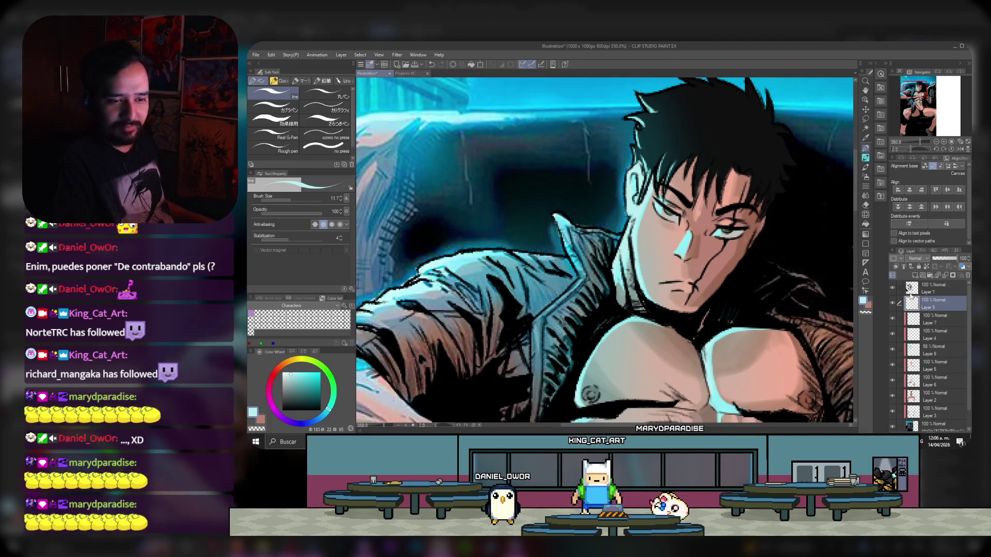
pyautogui.click(934, 396)
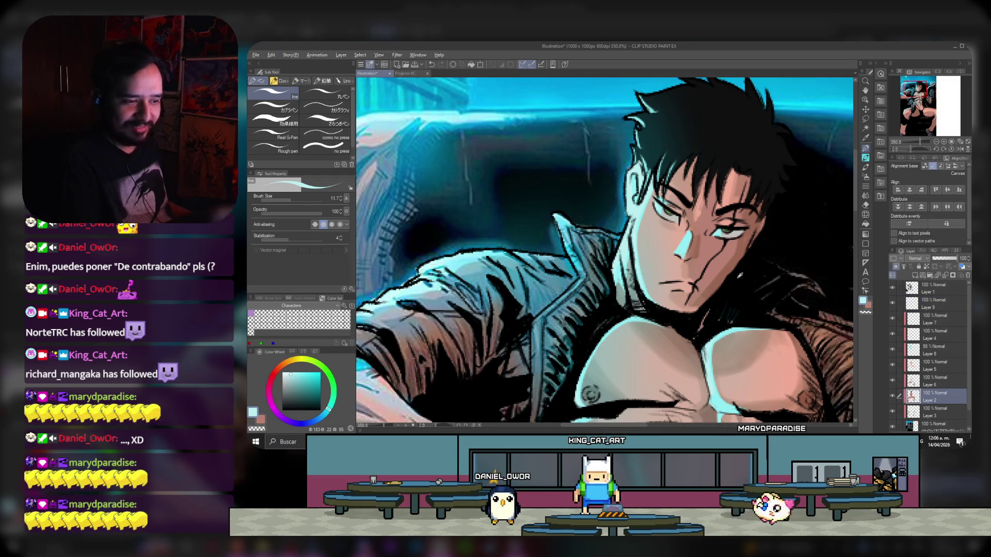
# - Sample skin-brown on Layer 2, move up to Layer 6, pan to the chest, then select Layer 9
pyautogui.keyDown('alt'); pyautogui.click(722, 279); pyautogui.keyUp('alt')
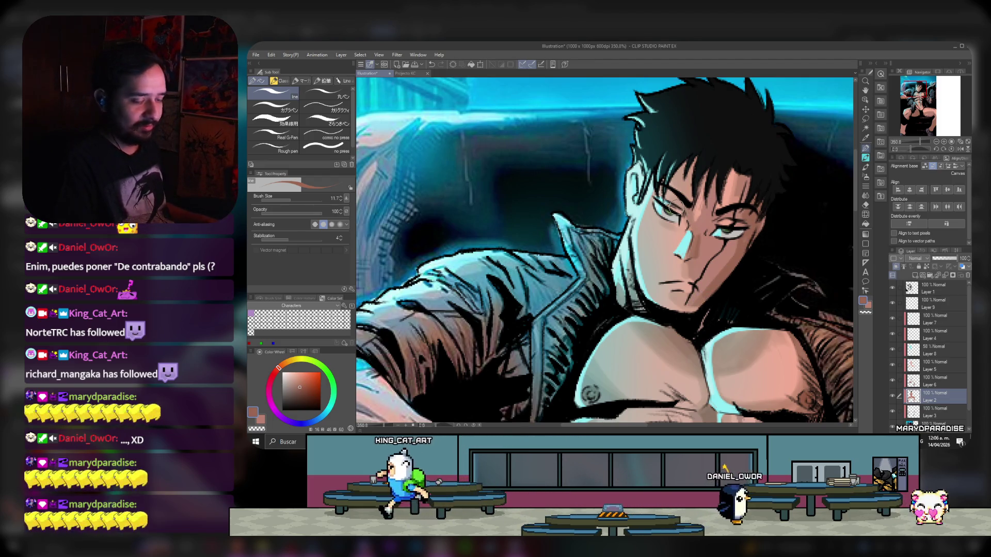
pyautogui.hotkey('alt', ']')
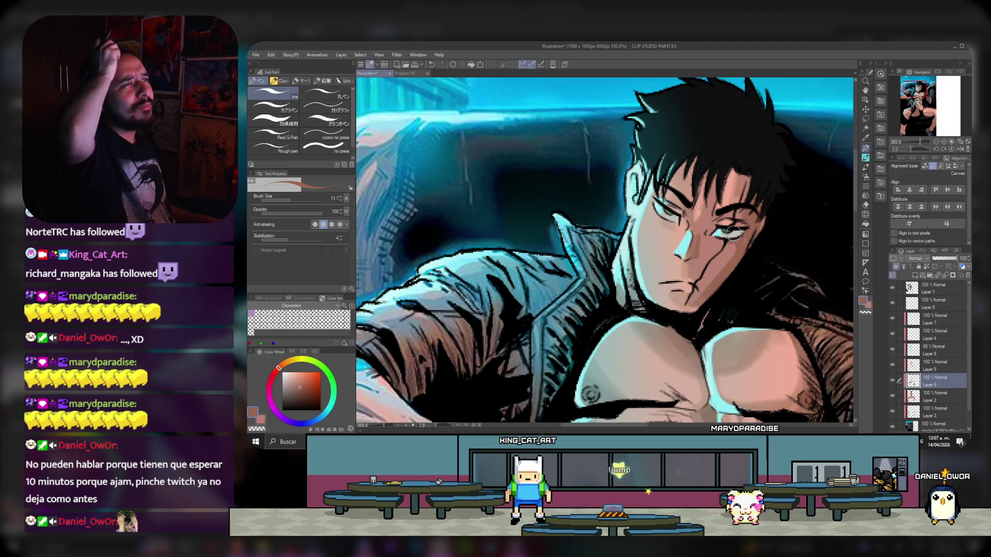
pyautogui.moveTo(733, 232)
pyautogui.mouseDown()
pyautogui.moveTo(694, 117)
pyautogui.moveTo(650, 186)
pyautogui.mouseUp()
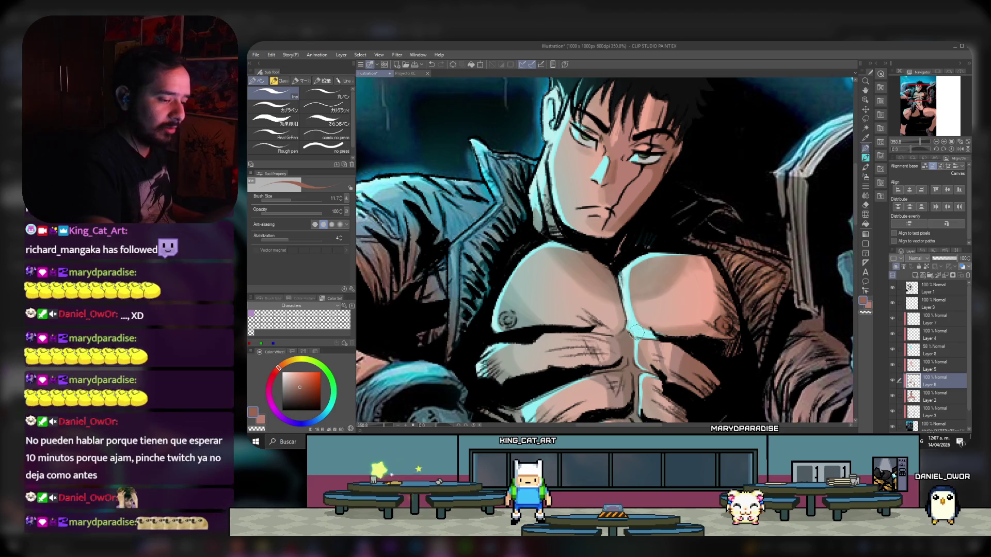
pyautogui.click(935, 305)
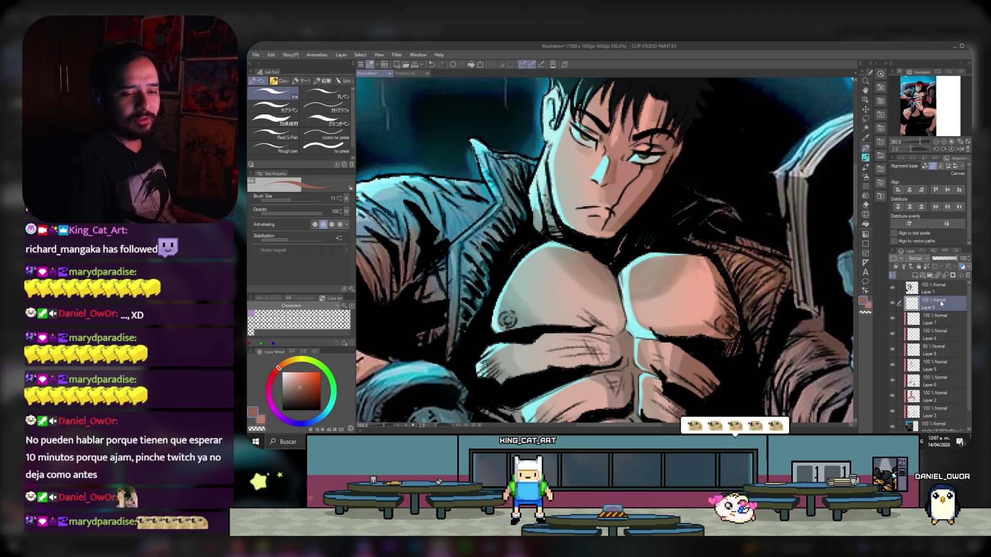
# - Make Layer 1 the active layer and switch to the Eraser at brush size 5.3
pyautogui.keyDown('alt'); pyautogui.click(630, 323); pyautogui.keyUp('alt')
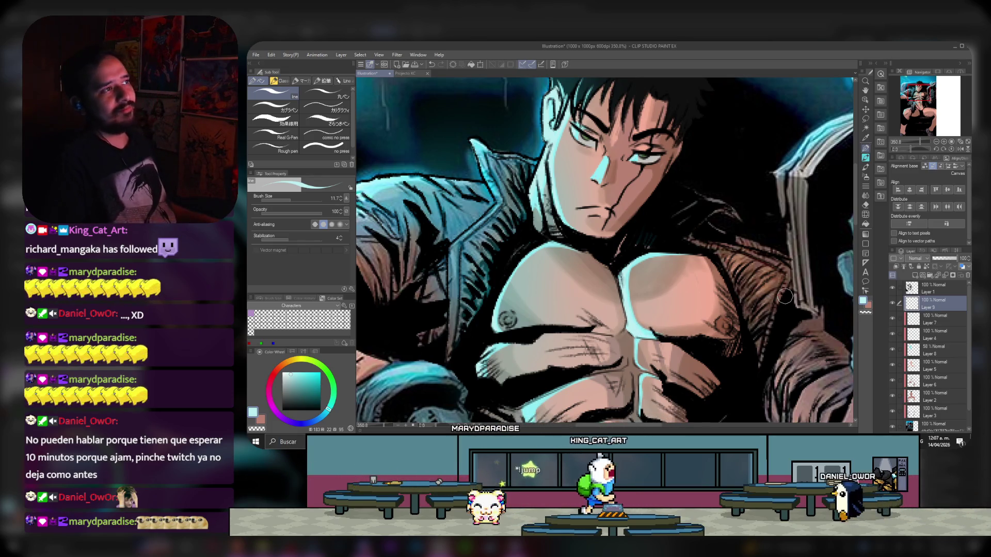
pyautogui.scroll(-2, 593, 186)
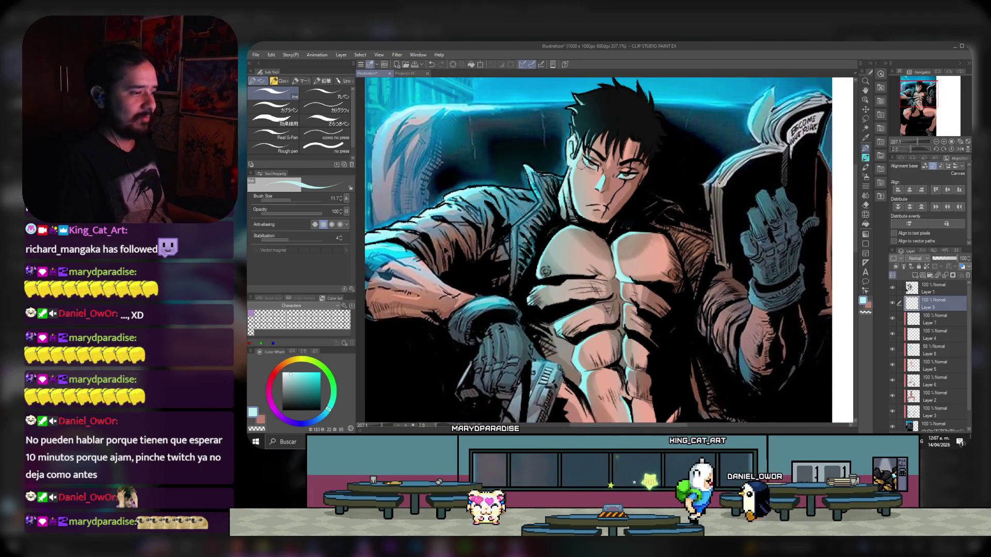
pyautogui.scroll(3, 542, 112)
pyautogui.scroll(1, 542, 112)
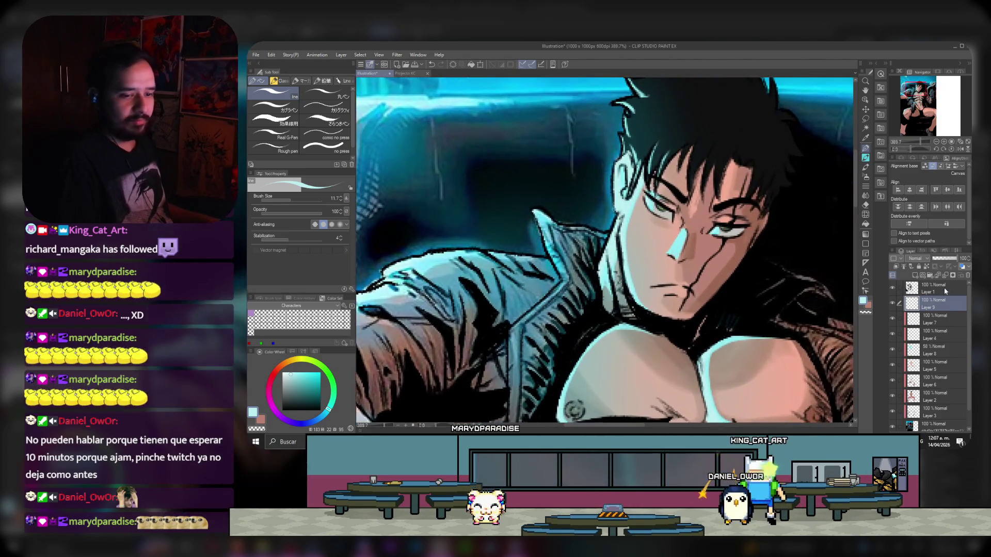
pyautogui.click(937, 291)
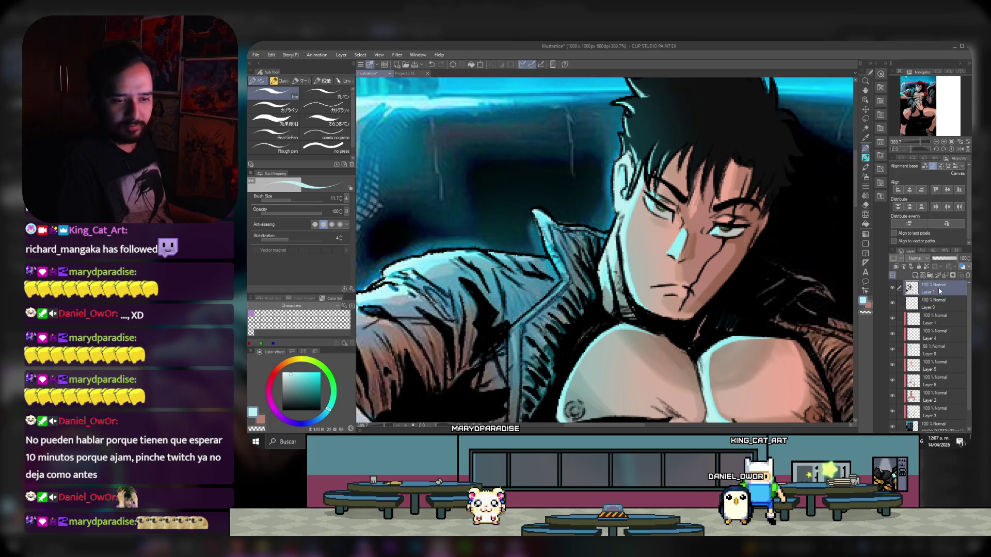
pyautogui.click(866, 206)
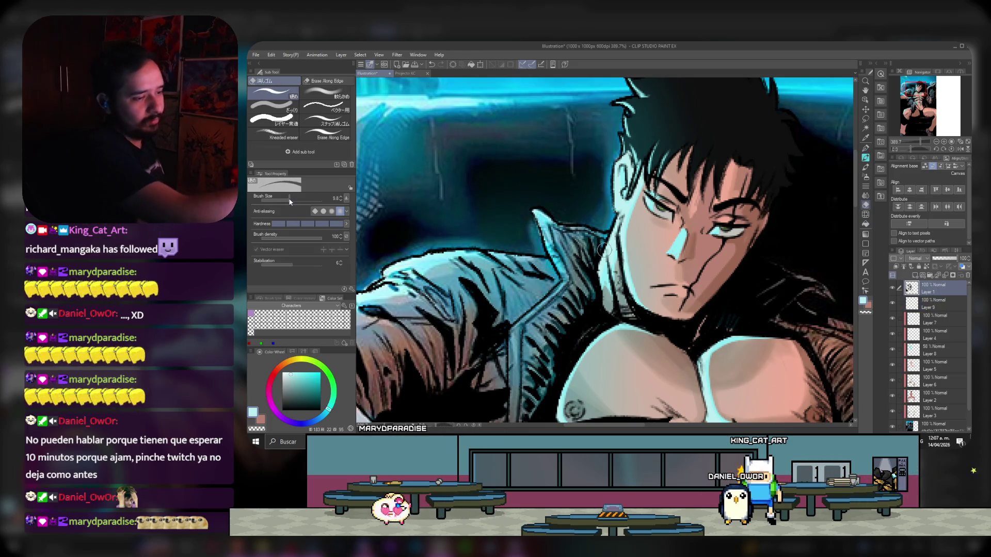
pyautogui.moveTo(287, 201); pyautogui.dragTo(283, 199)
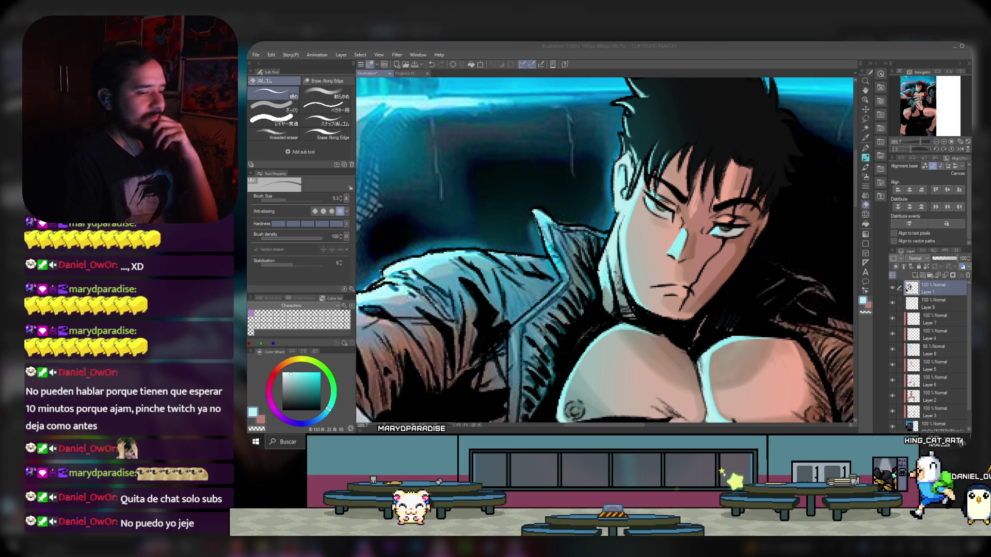
pyautogui.scroll(-5, 929, 103)
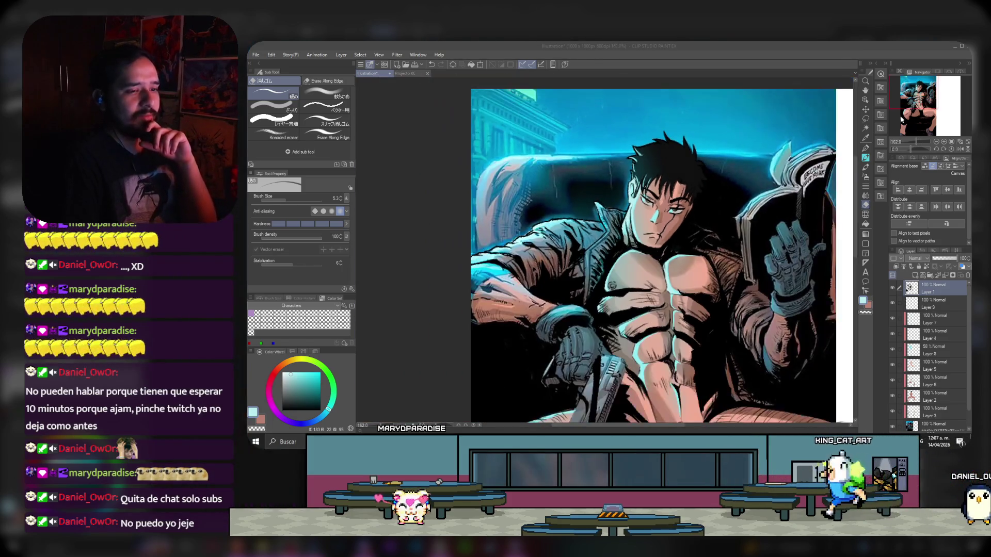
# - Pan and zoom the canvas to frame the whole seated figure
pyautogui.scroll(-1, 931, 102)
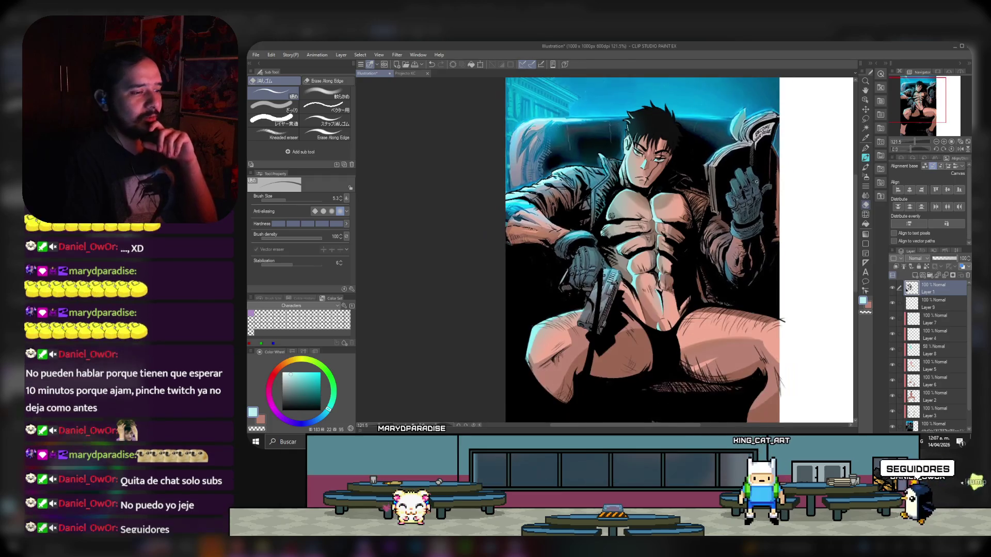
pyautogui.moveTo(921, 102); pyautogui.dragTo(926, 104)
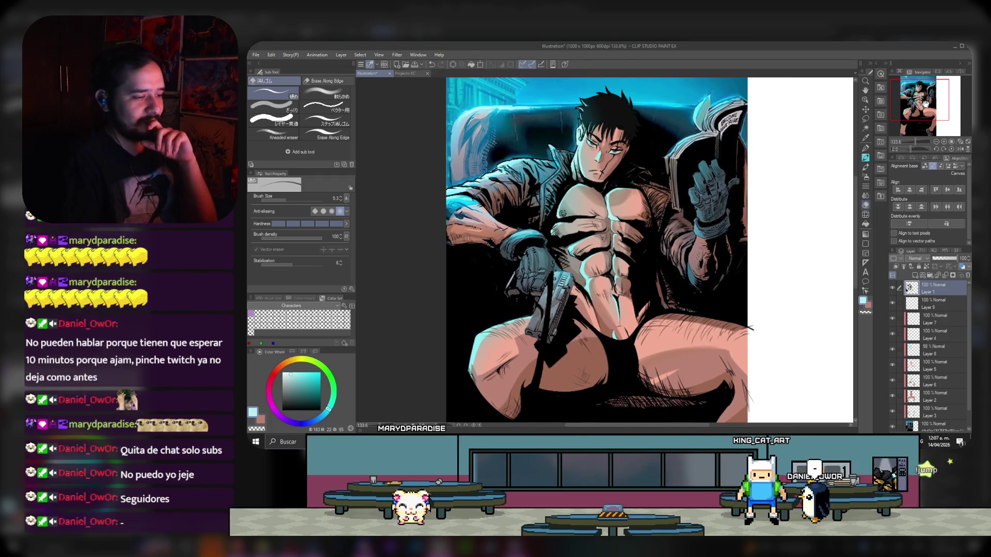
pyautogui.scroll(1, 925, 105)
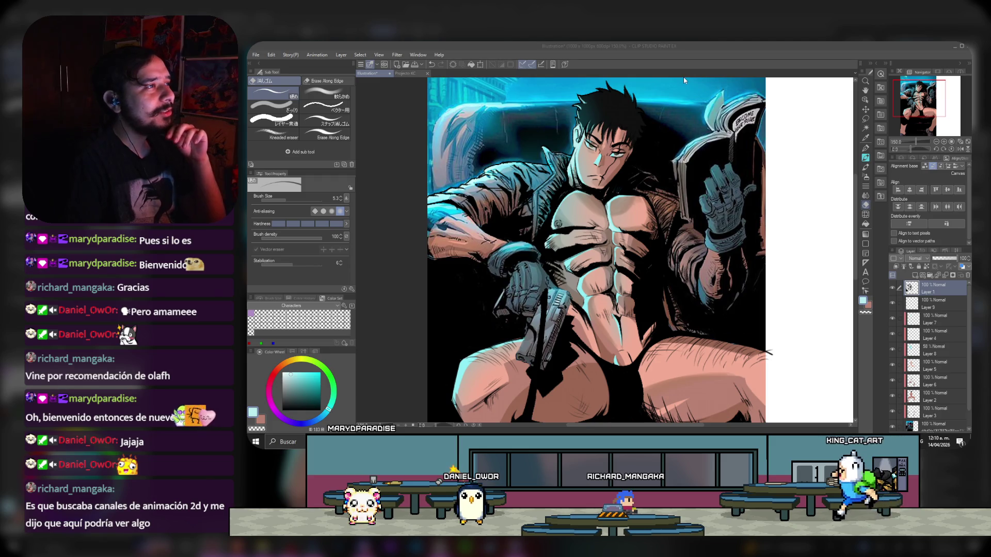
# - Minimise Clip Studio Paint, run a Windows search for 'chrome', then switch windows
pyautogui.click(955, 49)
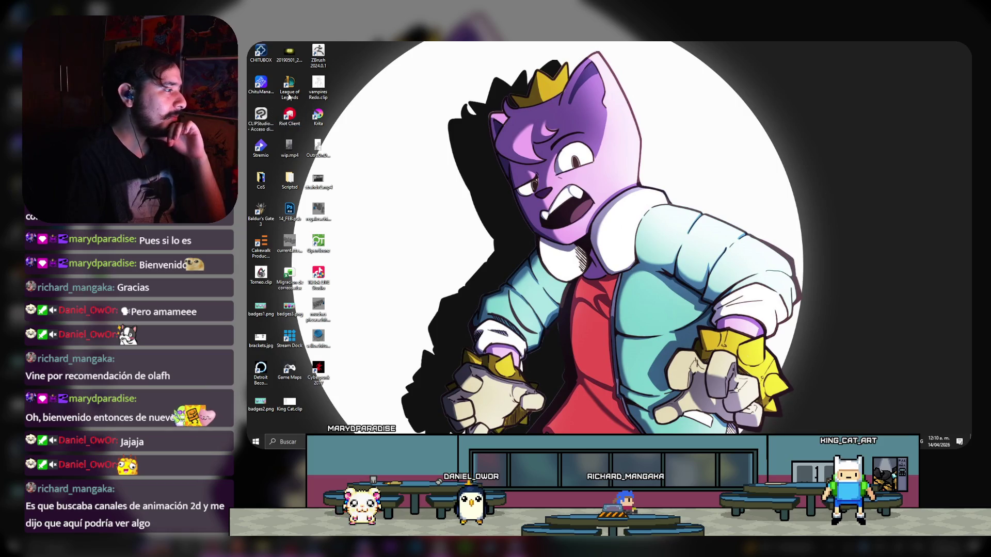
pyautogui.click(297, 443)
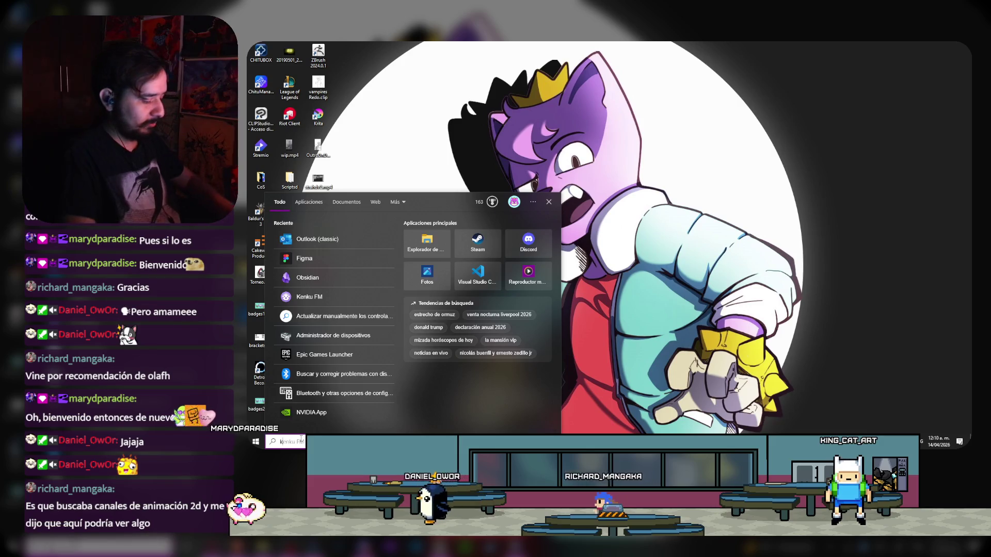
pyautogui.write('chrome')
pyautogui.press('Return')
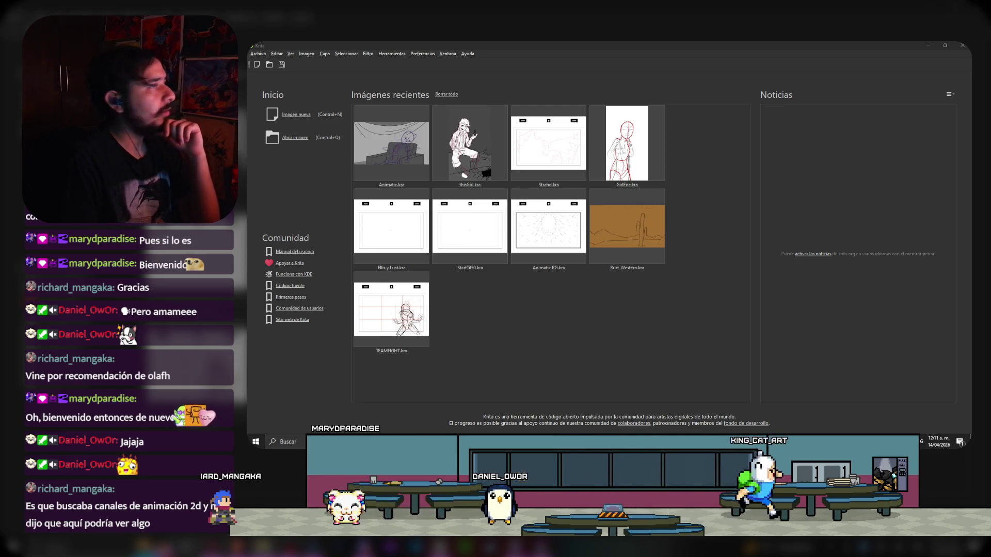
pyautogui.hotkey('alt', 'Tab')
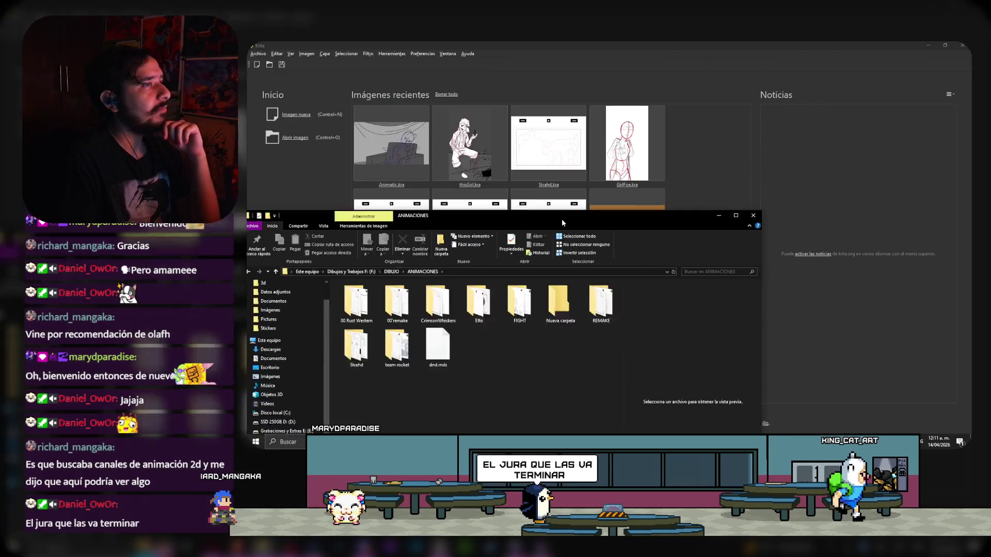
# - Preview v1.mp4 in the Strahd gifs folder, close Explorer, and open Strahd.kra in Krita
pyautogui.moveTo(562, 199); pyautogui.dragTo(677, 103)
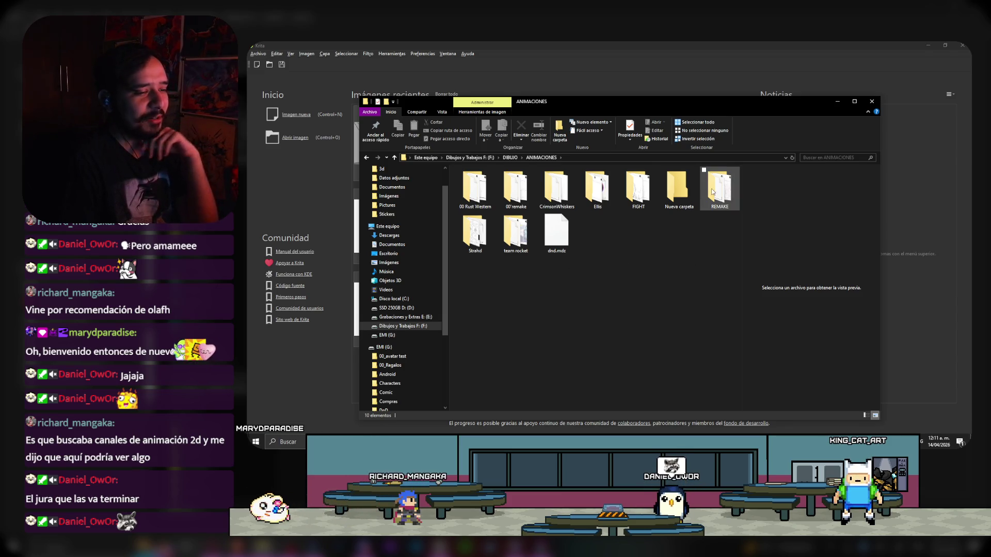
pyautogui.doubleClick(486, 252)
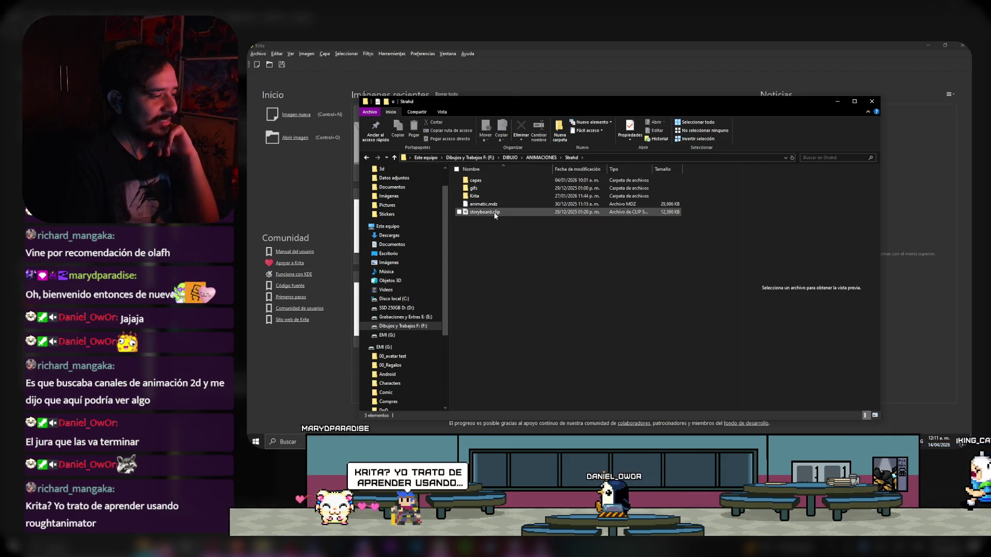
pyautogui.doubleClick(482, 188)
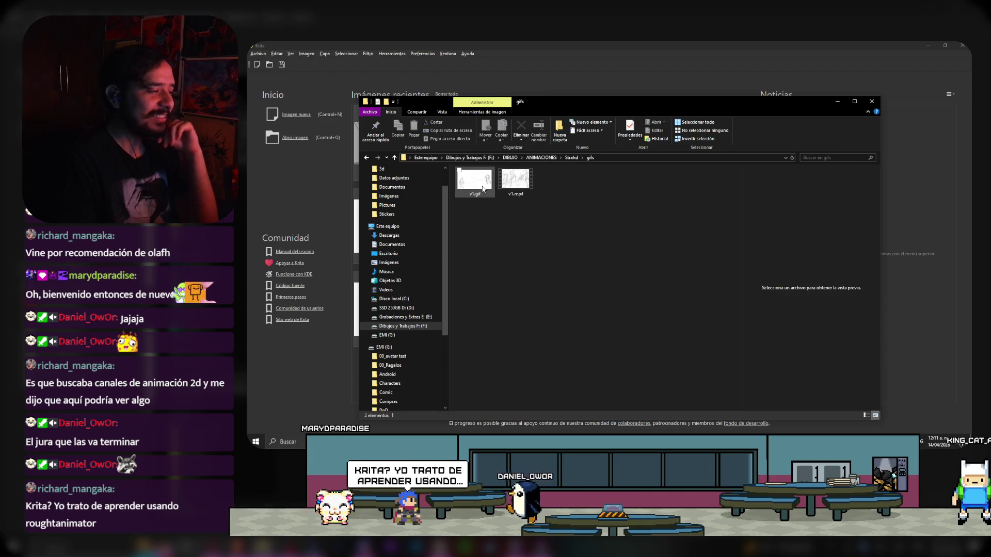
pyautogui.click(519, 187)
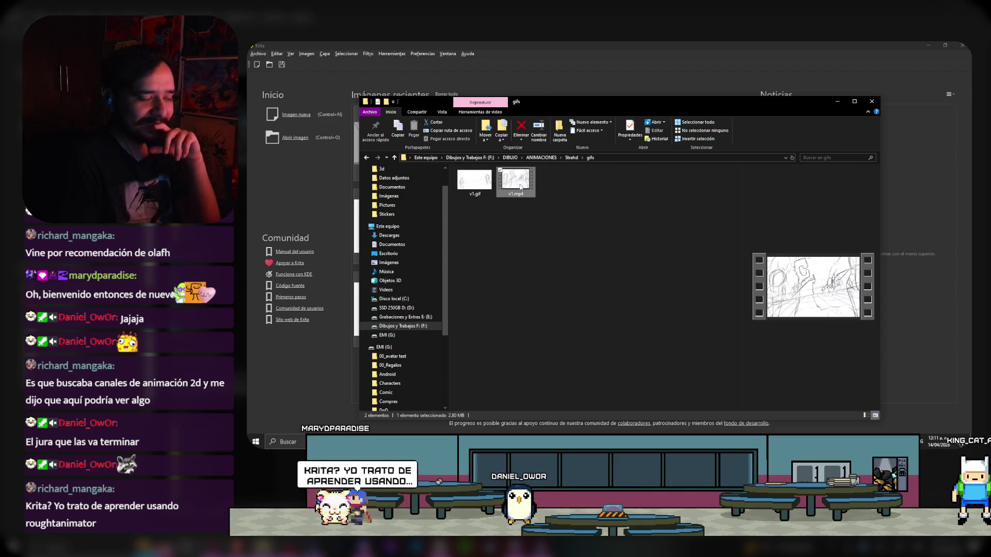
pyautogui.click(872, 101)
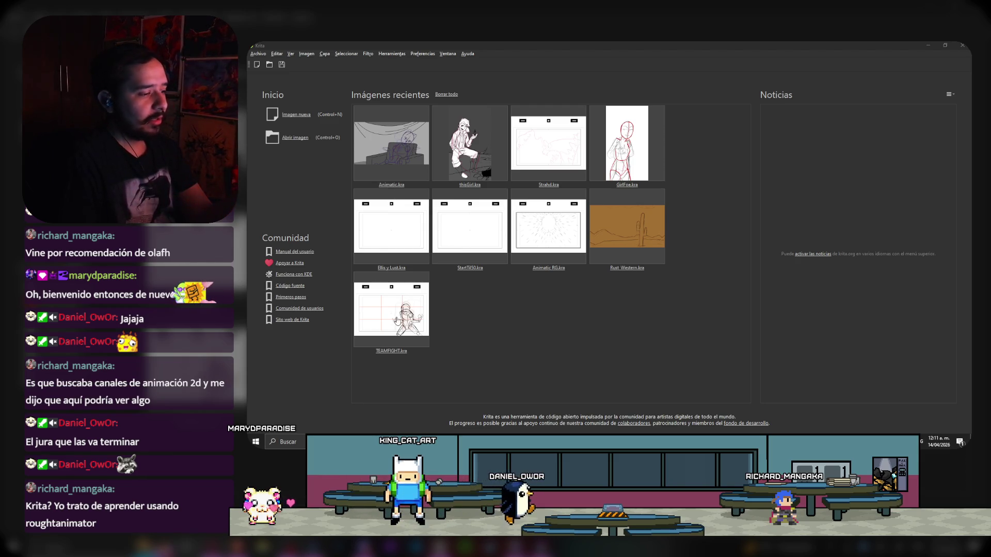
pyautogui.click(575, 142)
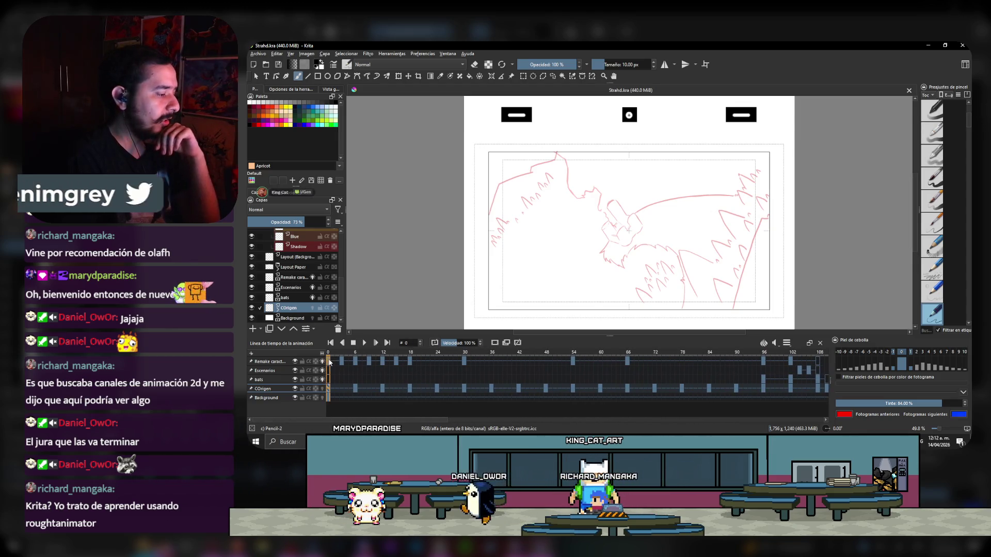
# - Jump to frame 0 and centre the Strahd storyboard panel in view
pyautogui.click(329, 362)
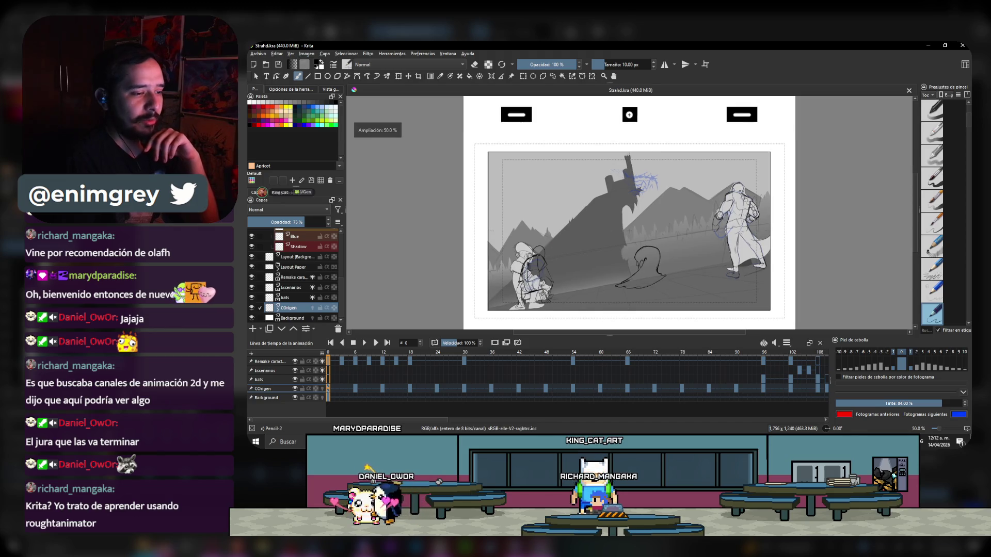
pyautogui.scroll(1, 670, 223)
pyautogui.moveTo(615, 233); pyautogui.dragTo(616, 221)
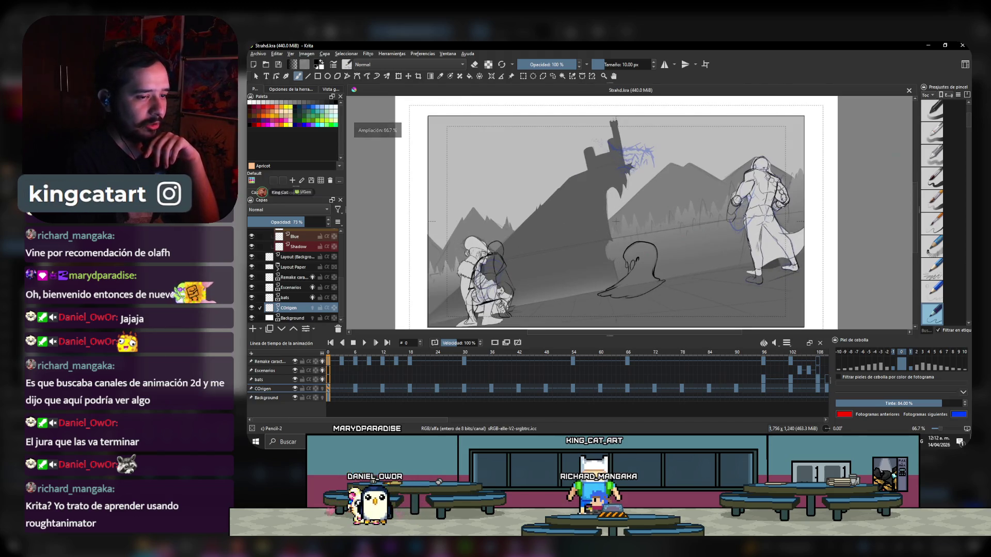
pyautogui.scroll(-1, 917, 194)
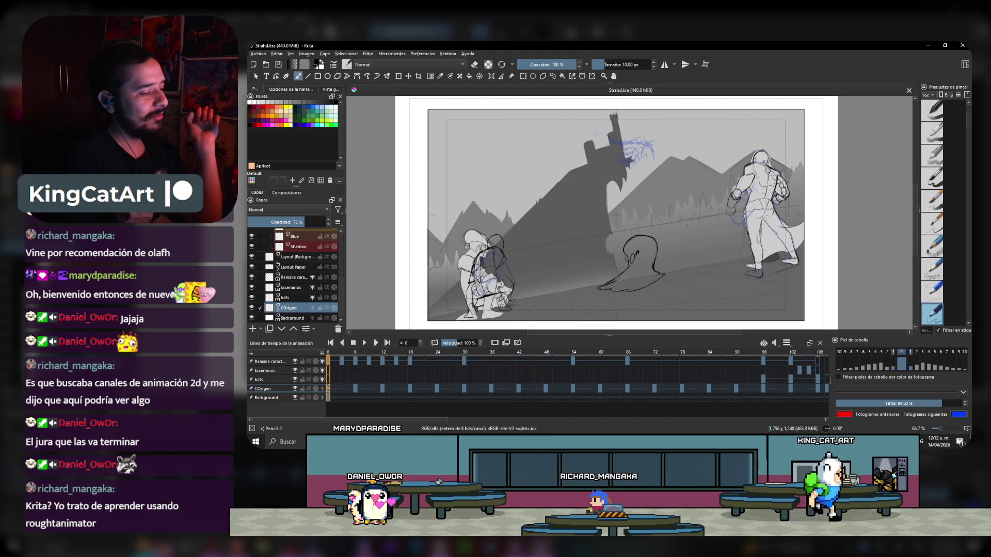
# - Play and stop the Strahd animatic, then close it and open Rust_Western.kra
pyautogui.click(365, 343)
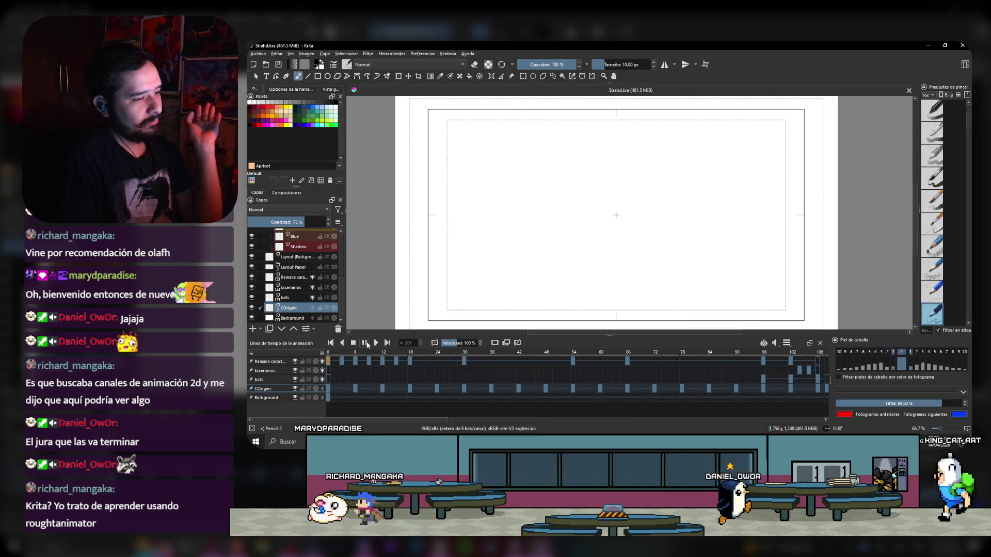
pyautogui.click(366, 343)
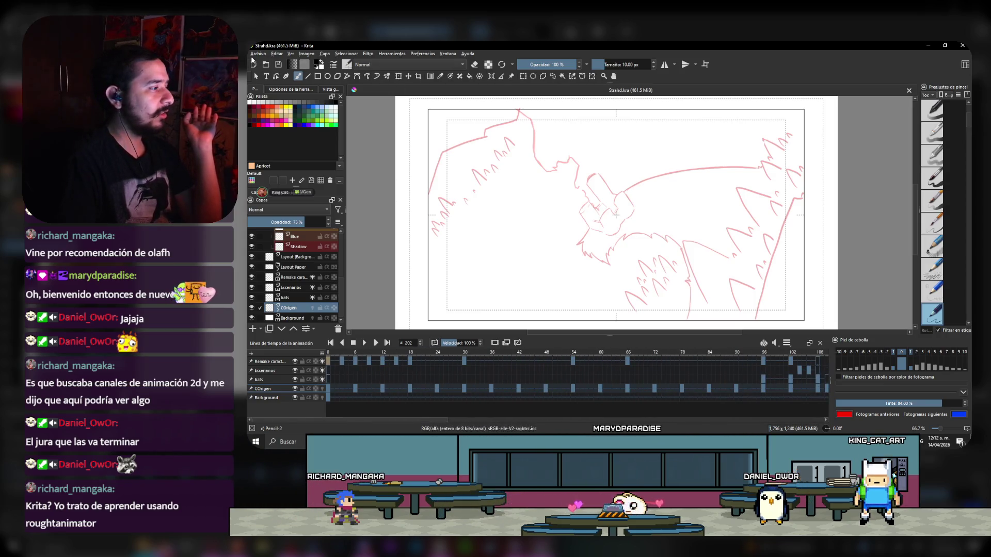
pyautogui.click(909, 91)
pyautogui.click(618, 224)
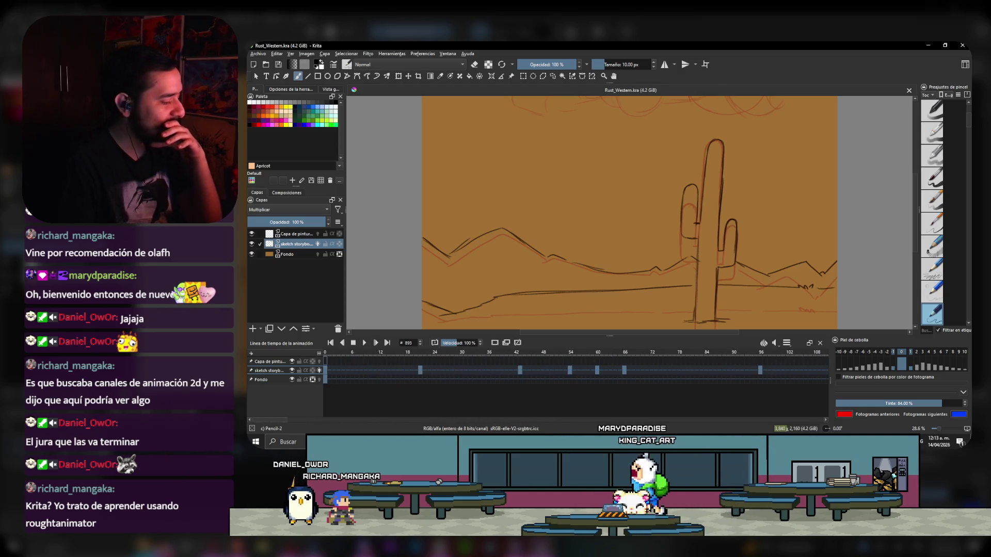
# - Play the Rust_Western animatic from the start and check its frame-rate settings, then stop and close it
pyautogui.click(330, 371)
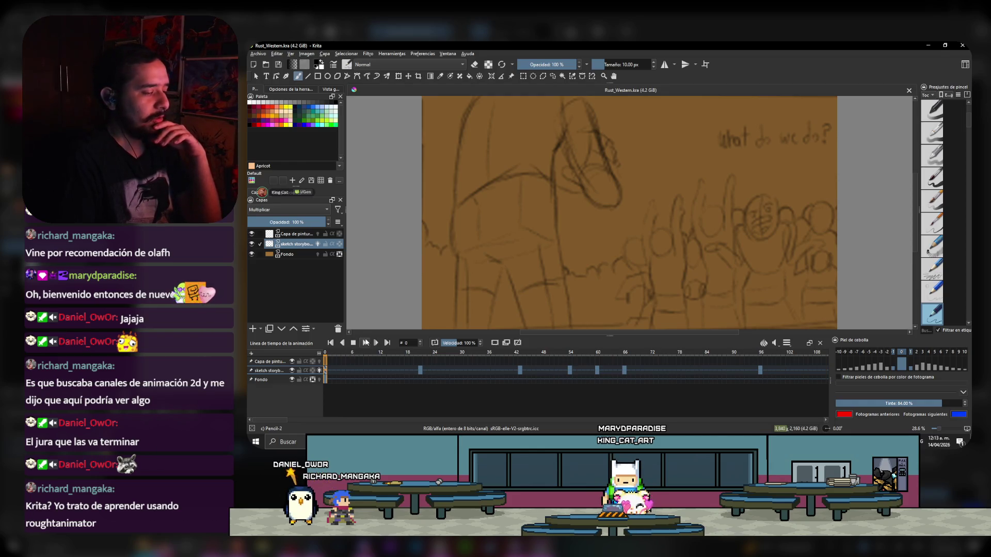
pyautogui.click(365, 343)
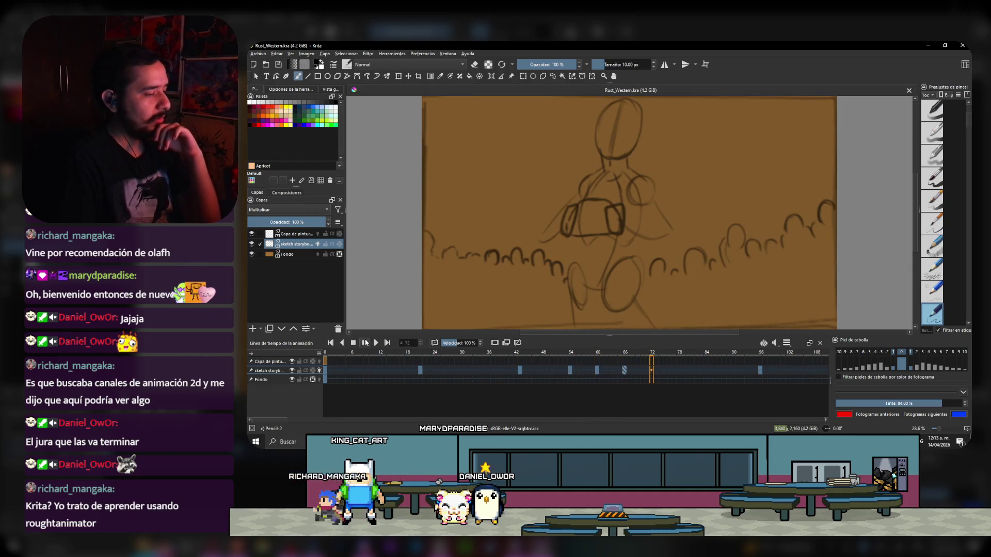
pyautogui.click(787, 345)
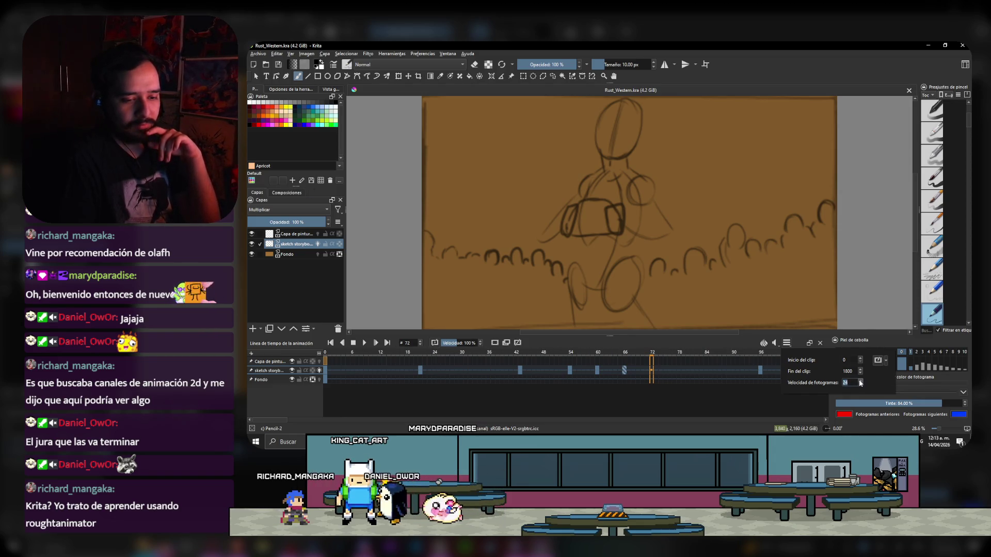
pyautogui.click(365, 394)
pyautogui.click(387, 362)
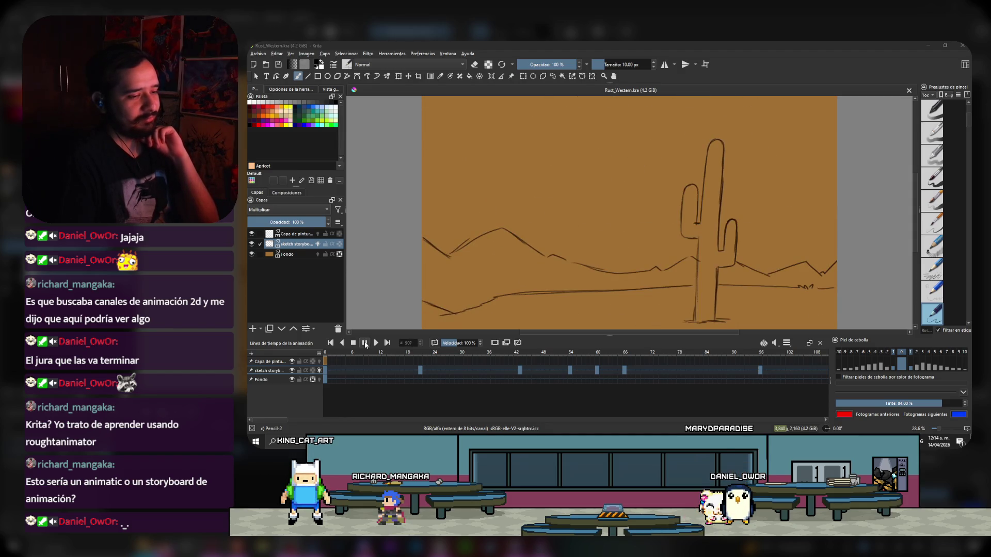
pyautogui.click(365, 344)
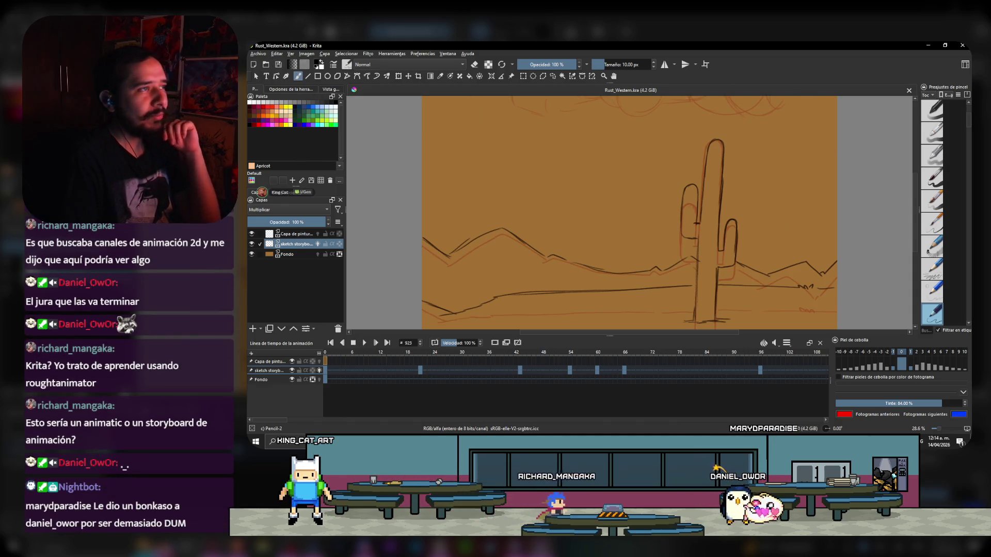
pyautogui.click(908, 91)
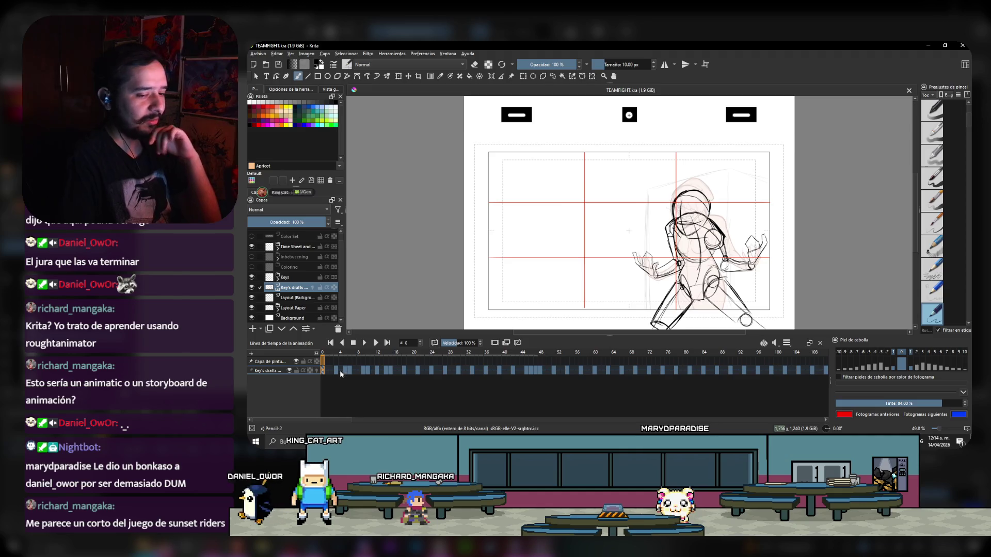
# - Start TEAMFIGHT playback on the timeline while its frame cache regenerates
pyautogui.click(365, 344)
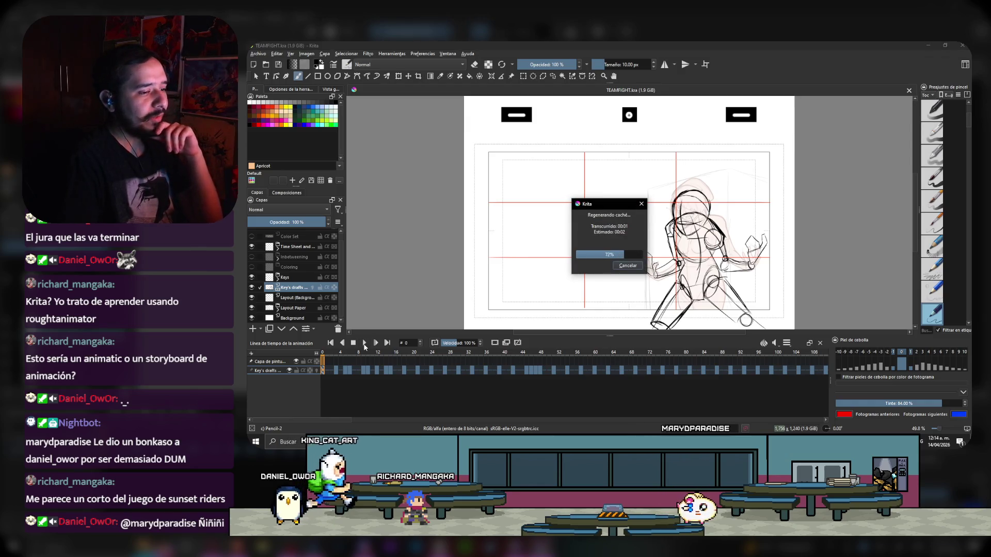
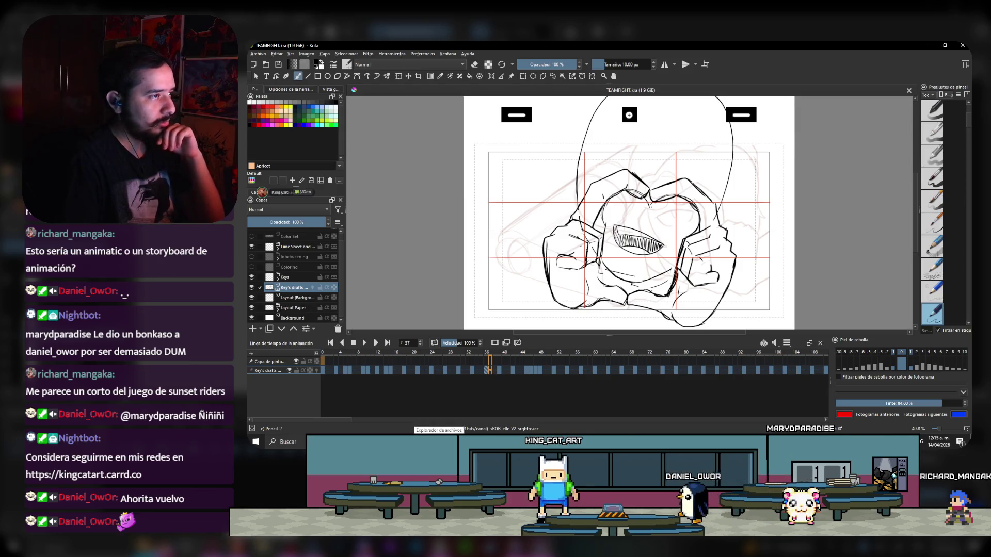
# - Open a new File Explorer window and go to F: > DIBUJO > ANIMACIONES
pyautogui.rightClick(439, 441)
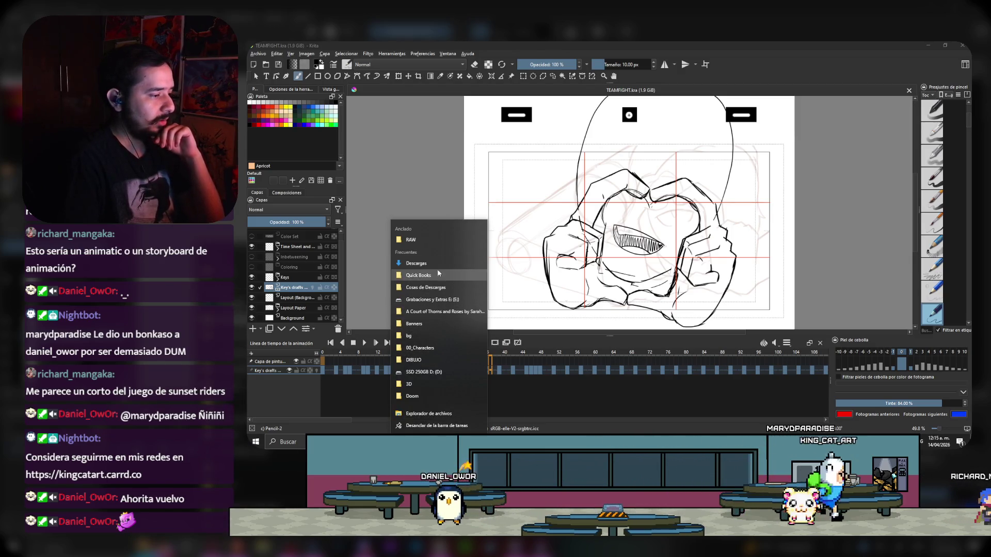
pyautogui.click(561, 404)
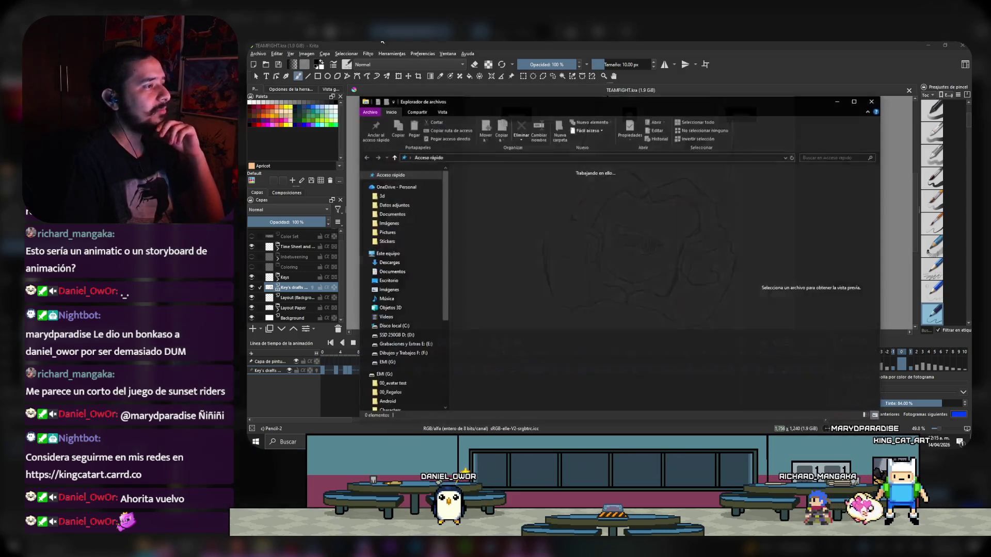
pyautogui.click(403, 354)
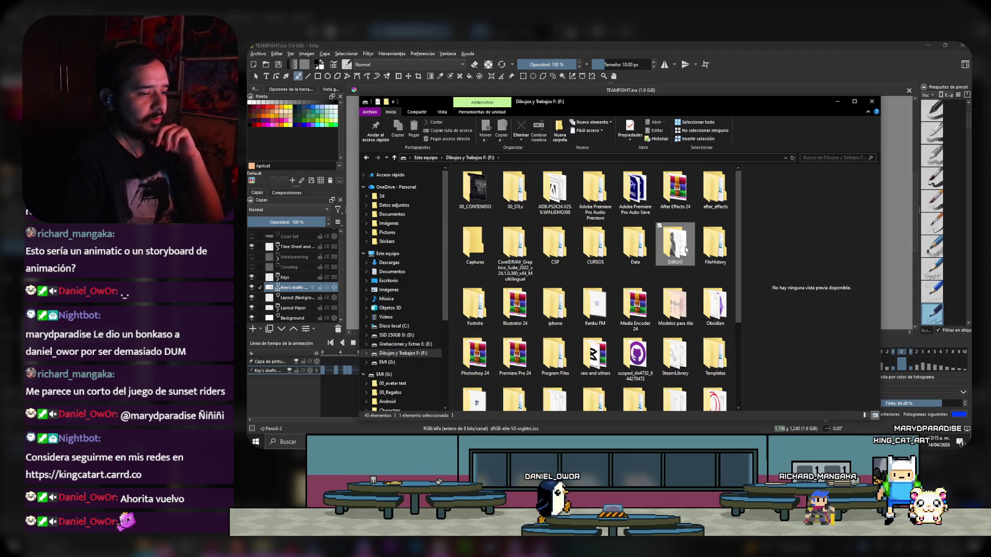
pyautogui.doubleClick(675, 245)
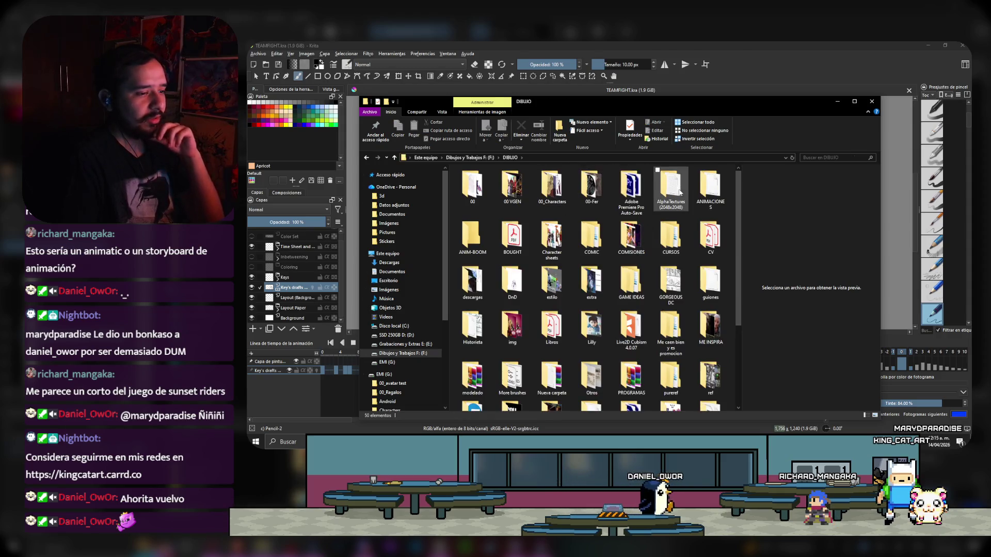
pyautogui.doubleClick(710, 193)
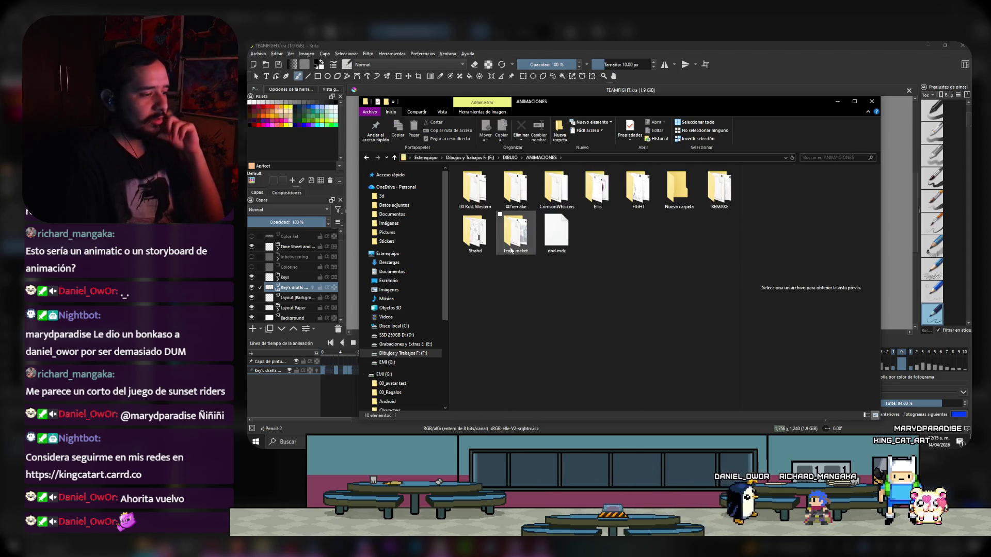
# - Go into FIGHT > gifs and open Impact pre end_3.gif in the image viewer
pyautogui.doubleClick(516, 241)
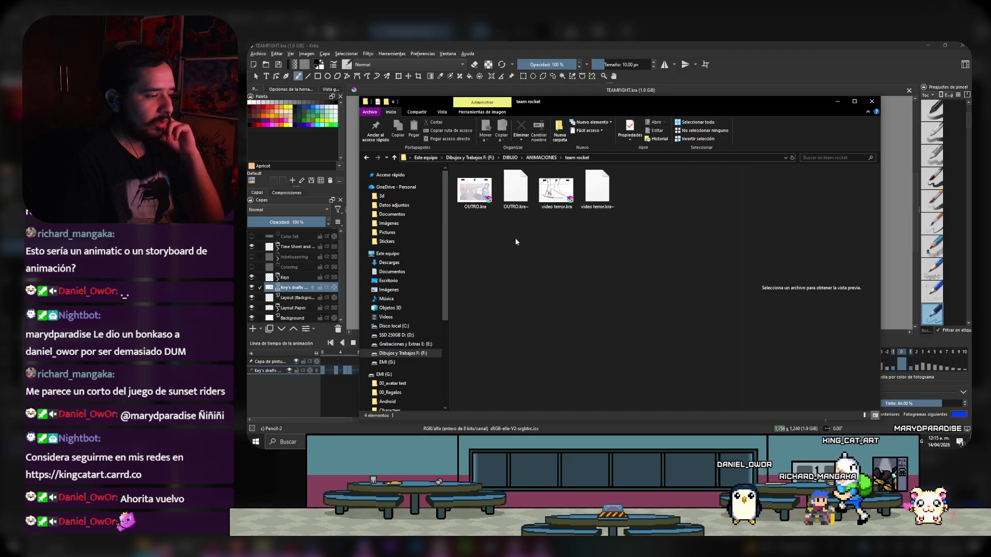
pyautogui.click(367, 158)
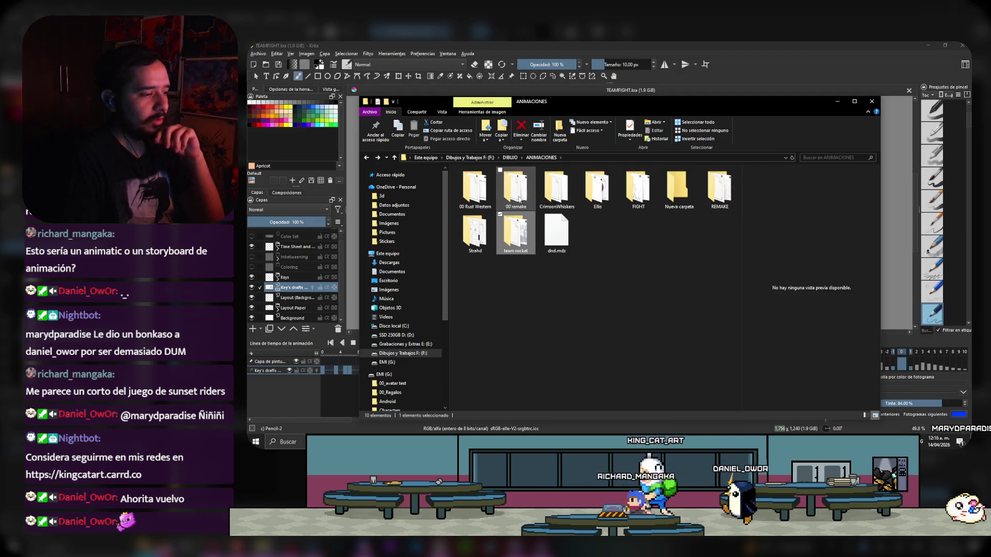
pyautogui.doubleClick(637, 189)
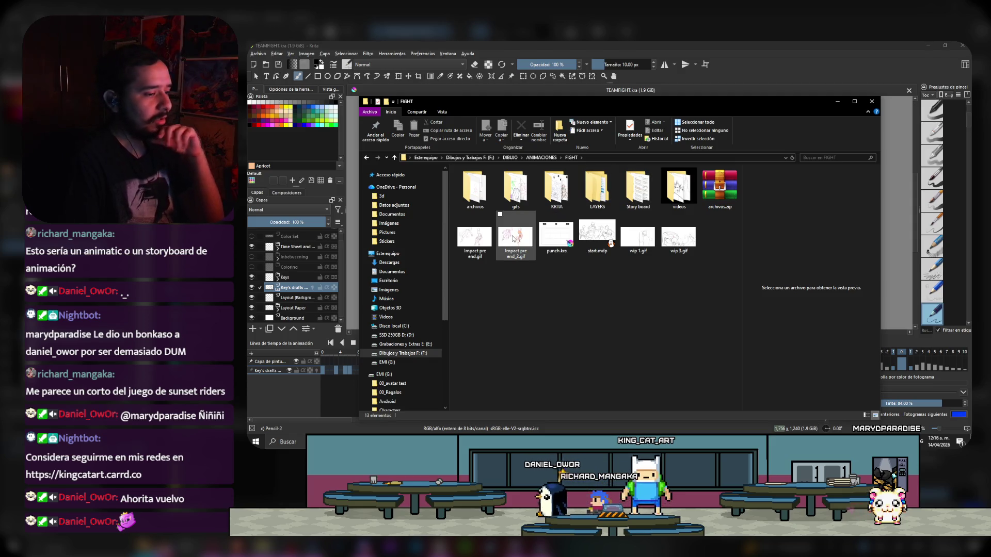
pyautogui.click(522, 198)
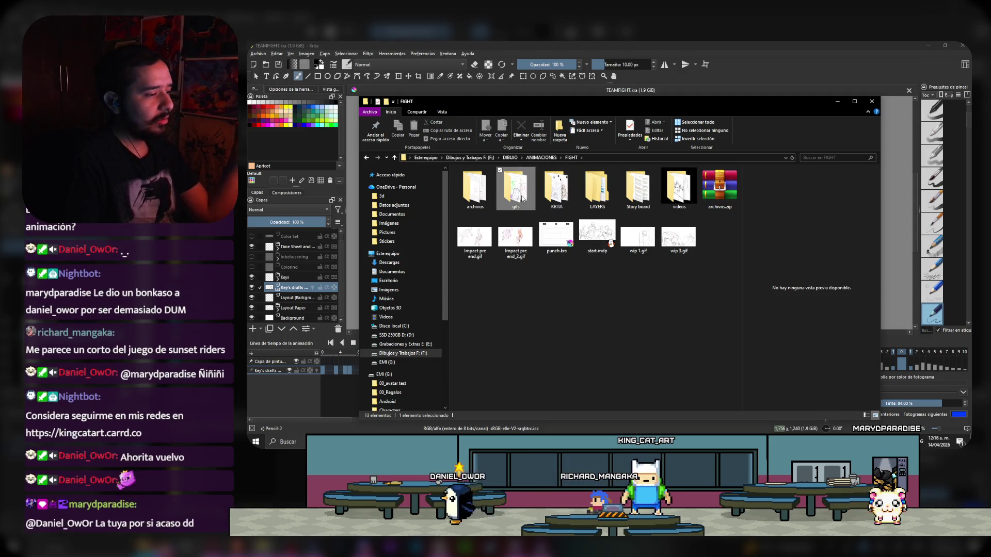
pyautogui.doubleClick(523, 199)
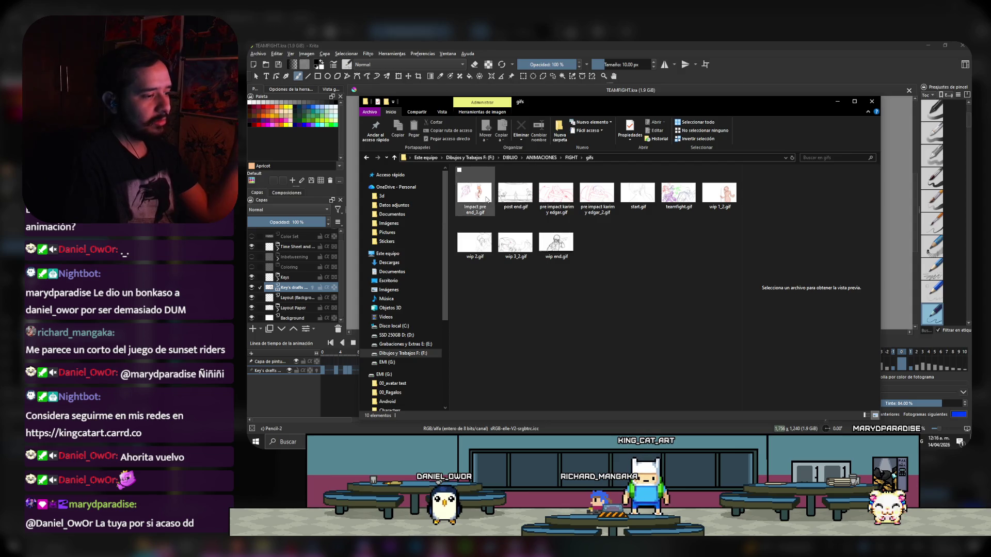
pyautogui.click(486, 198)
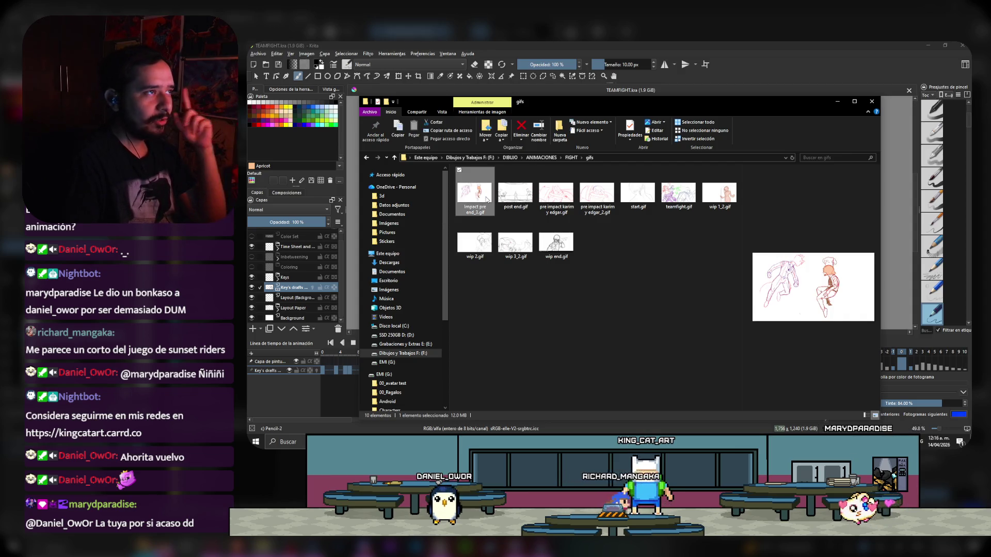
pyautogui.doubleClick(487, 200)
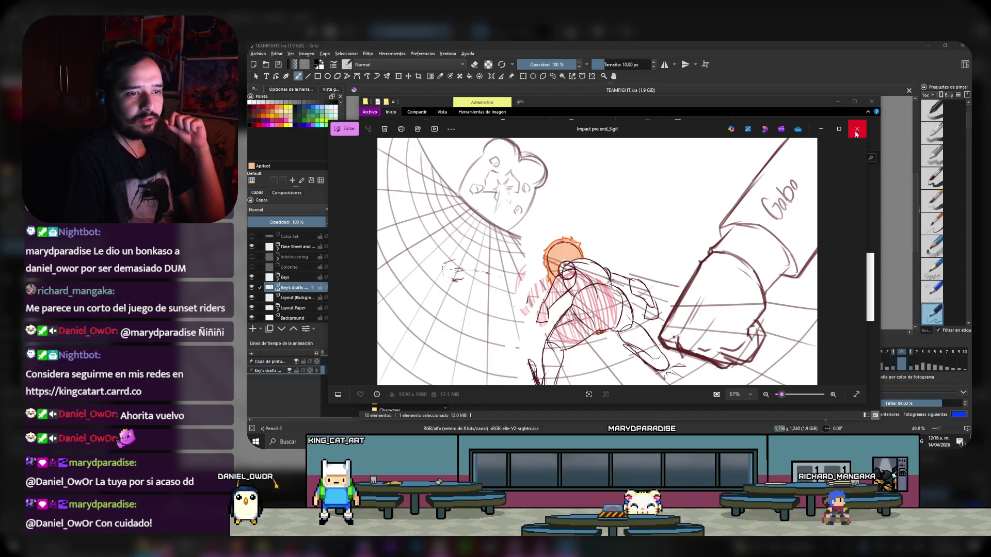
# - Step through post end.gif, both pre impact karim y edgar GIFs, and start.gif
pyautogui.press('Right')
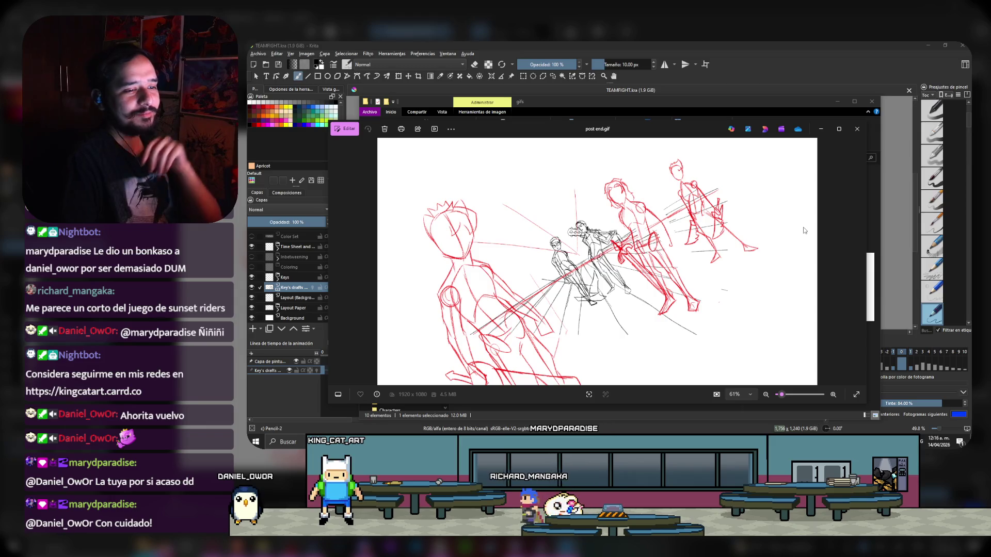
pyautogui.press('Right')
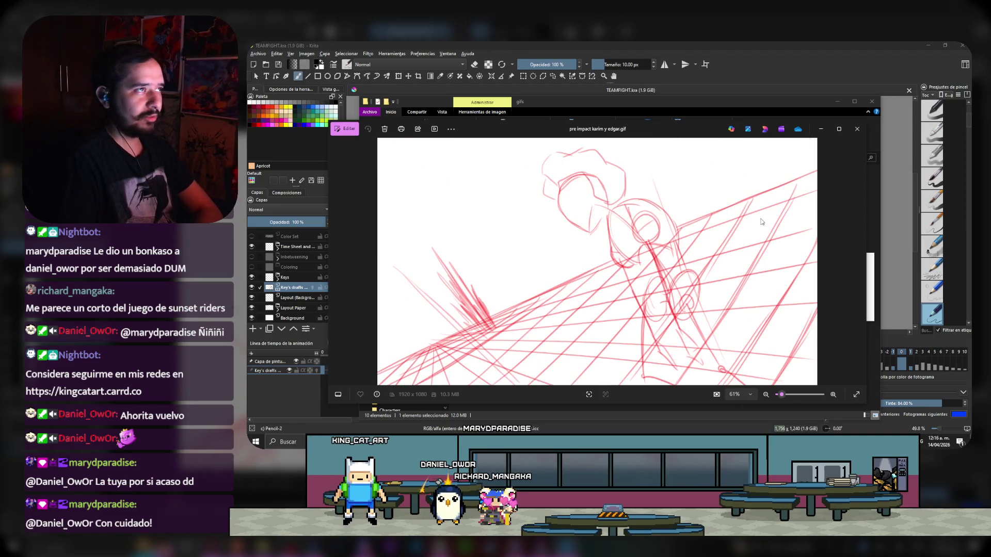
pyautogui.press('Right')
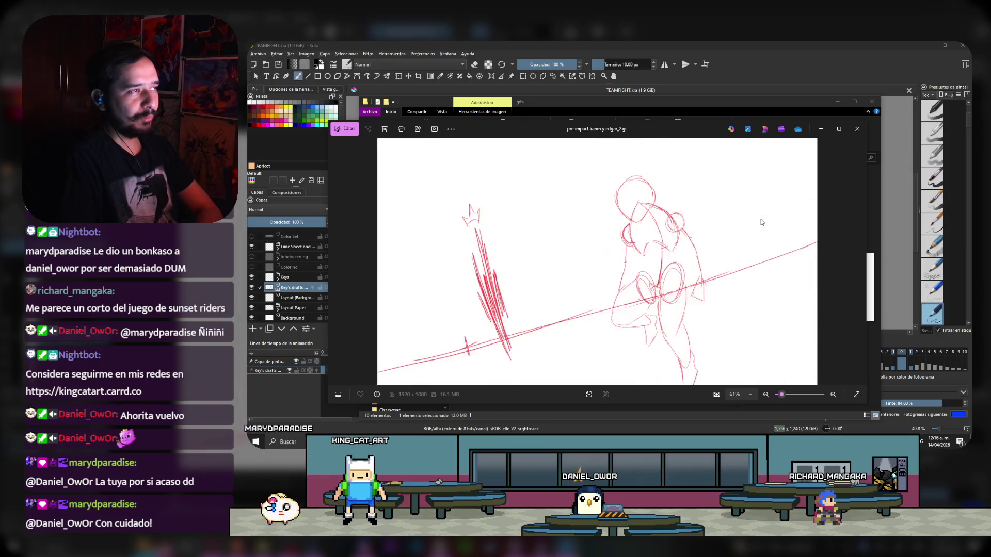
pyautogui.press('Right')
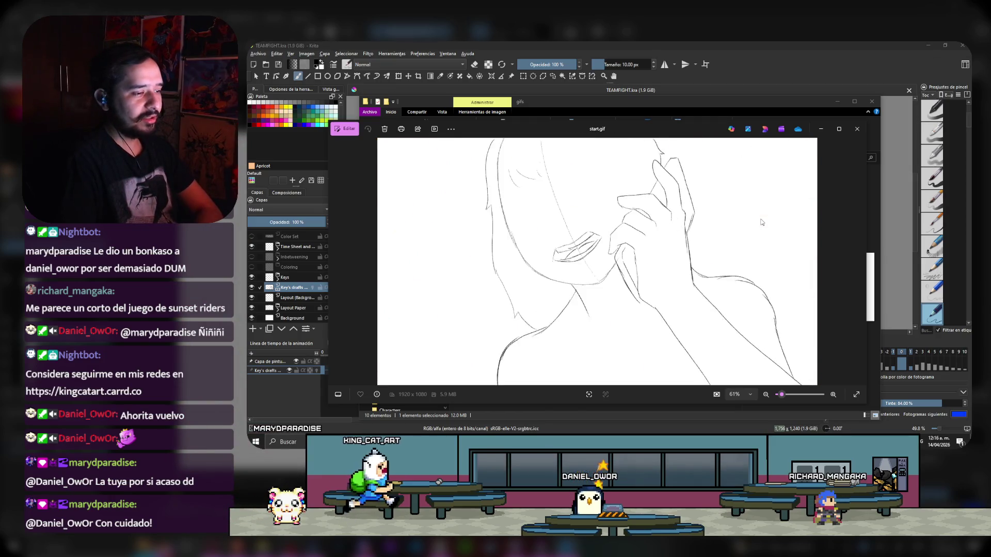
# - View teamfight.gif, wip 1_2.gif and wip 2.gif, then close Photos and File Explorer
pyautogui.press('Right')
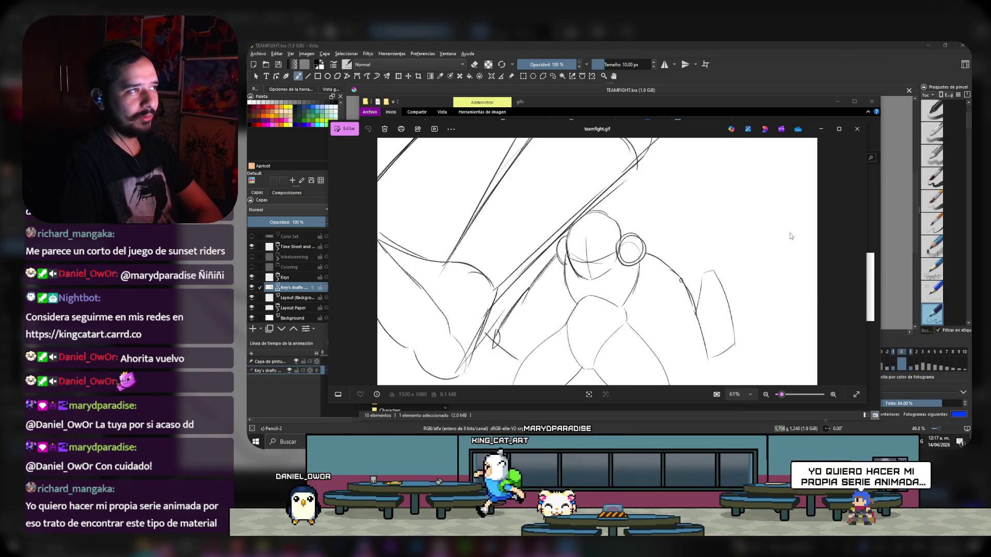
pyautogui.press('Right')
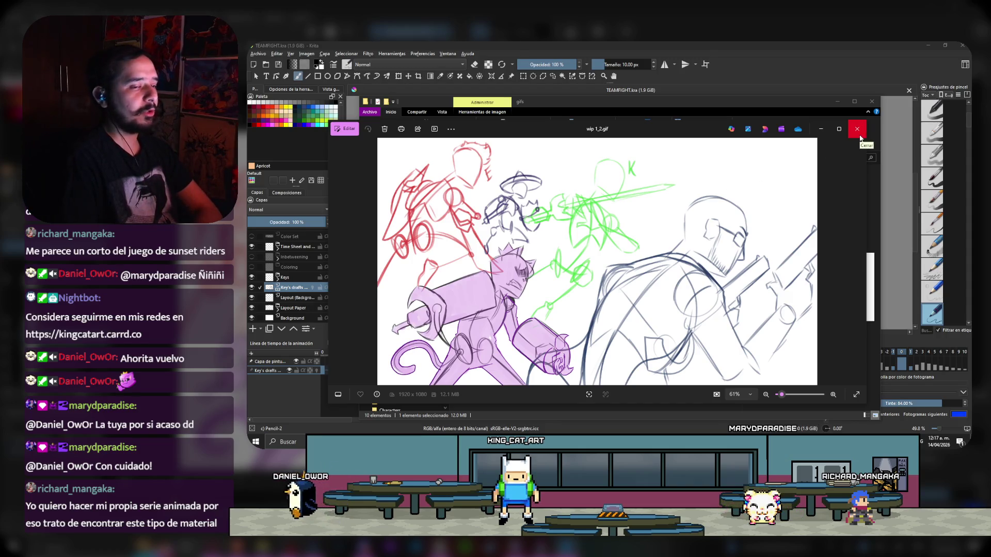
pyautogui.press('Right')
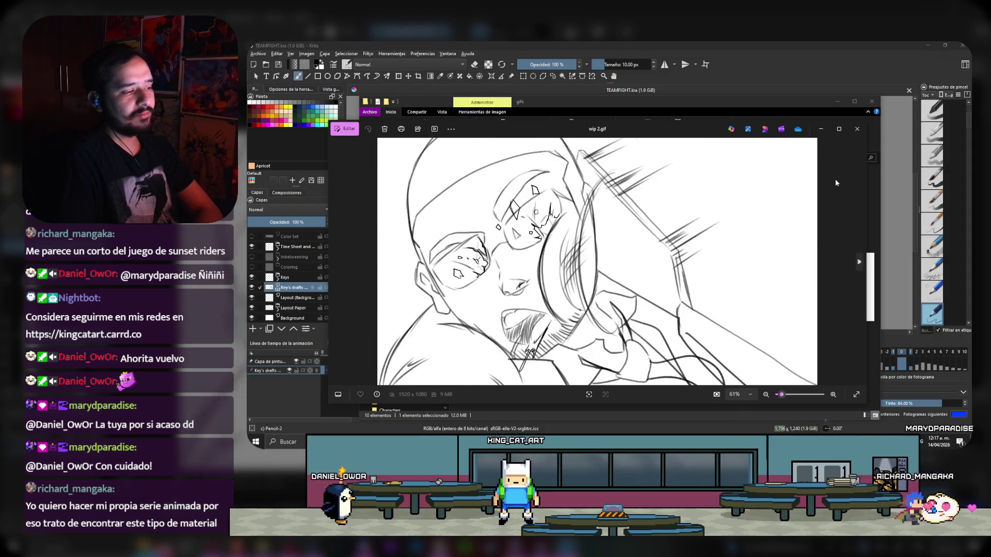
pyautogui.click(860, 125)
pyautogui.click(871, 101)
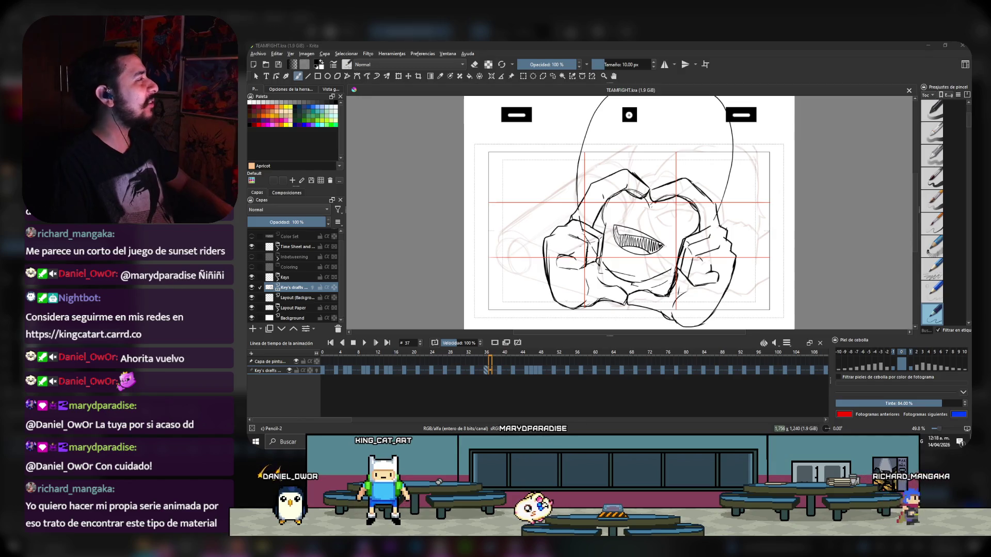
# - Switch from Krita to the browser showing the Dream SMP War animatic
pyautogui.hotkey('alt', 'Tab')
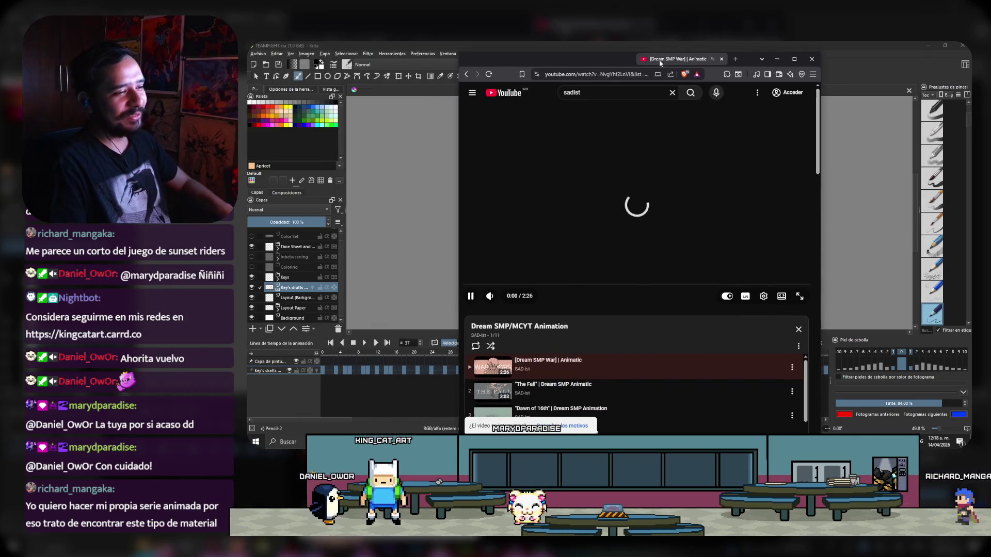
# - Maximize the browser and watch the animatic, pausing once and finally stopping at 0:40
pyautogui.click(793, 59)
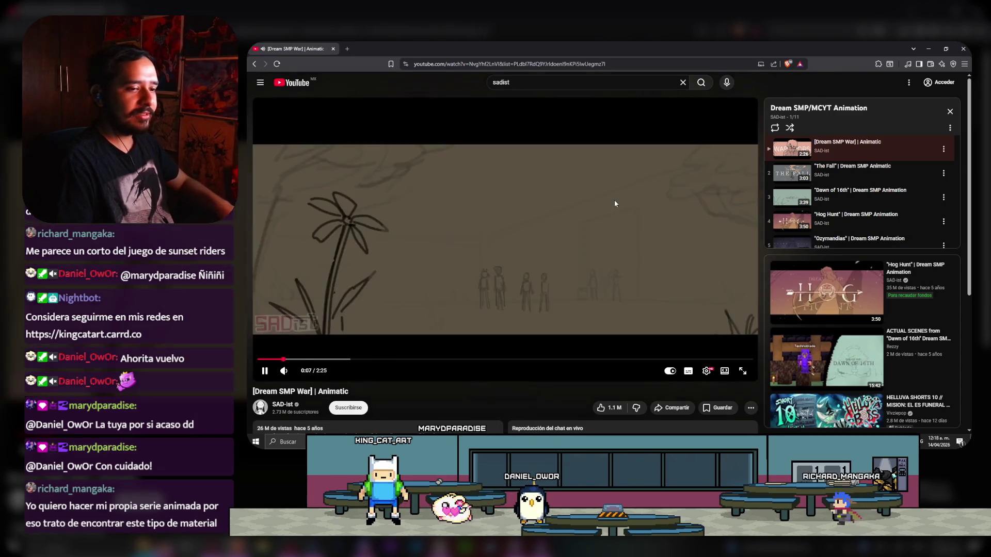
pyautogui.click(382, 264)
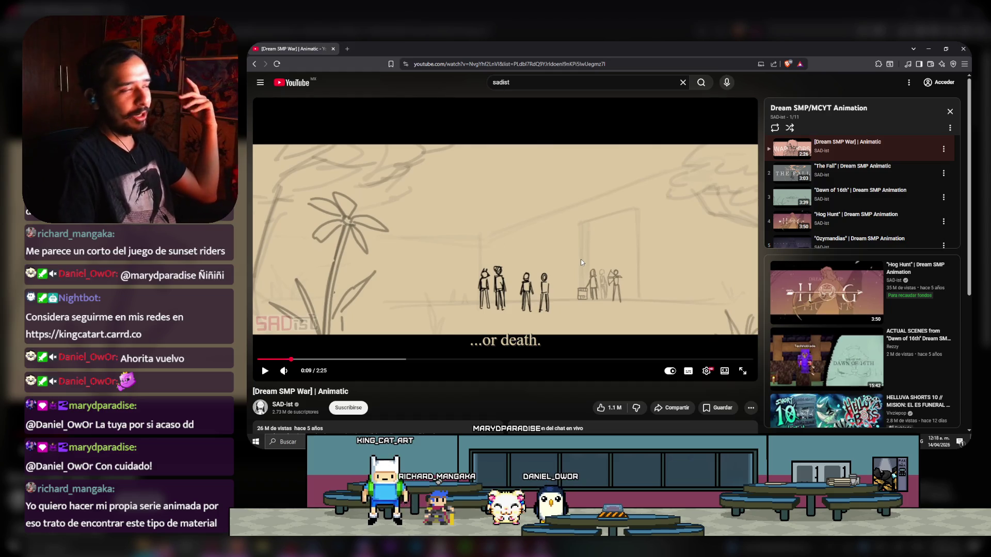
pyautogui.click(572, 230)
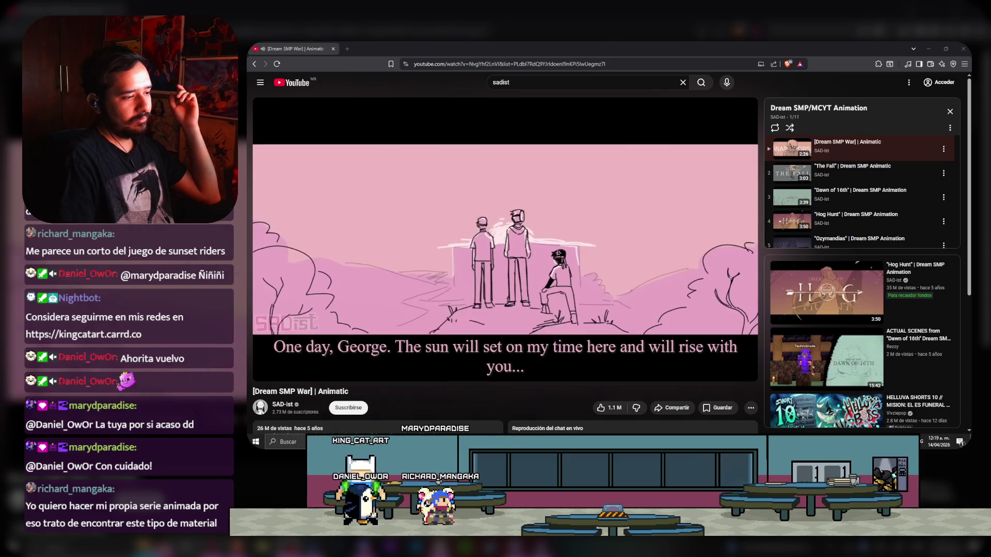
pyautogui.click(513, 261)
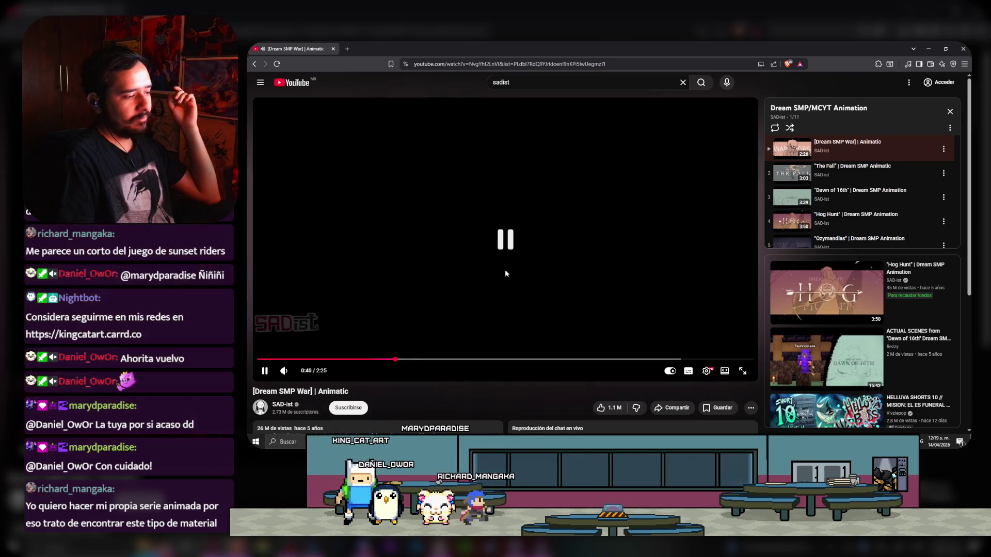
# - Jump back to 0:32 and step frames until reaching the side-profile and smiling-face frames
pyautogui.click(367, 359)
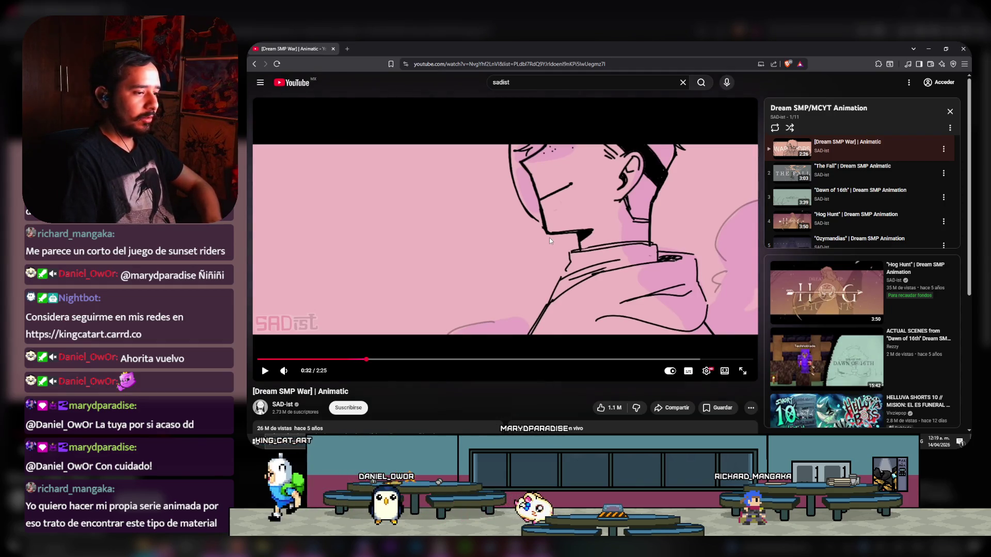
pyautogui.press(',')
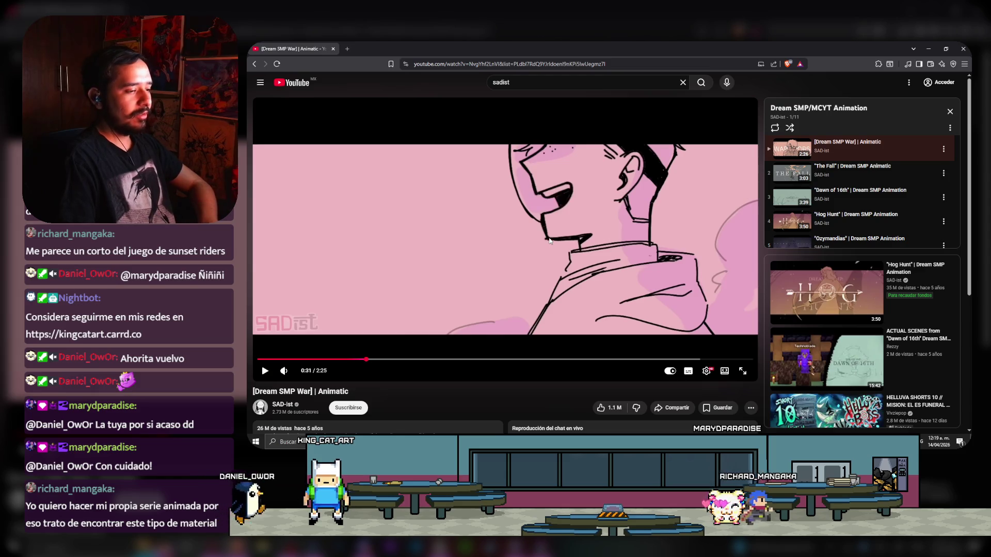
pyautogui.press('.')
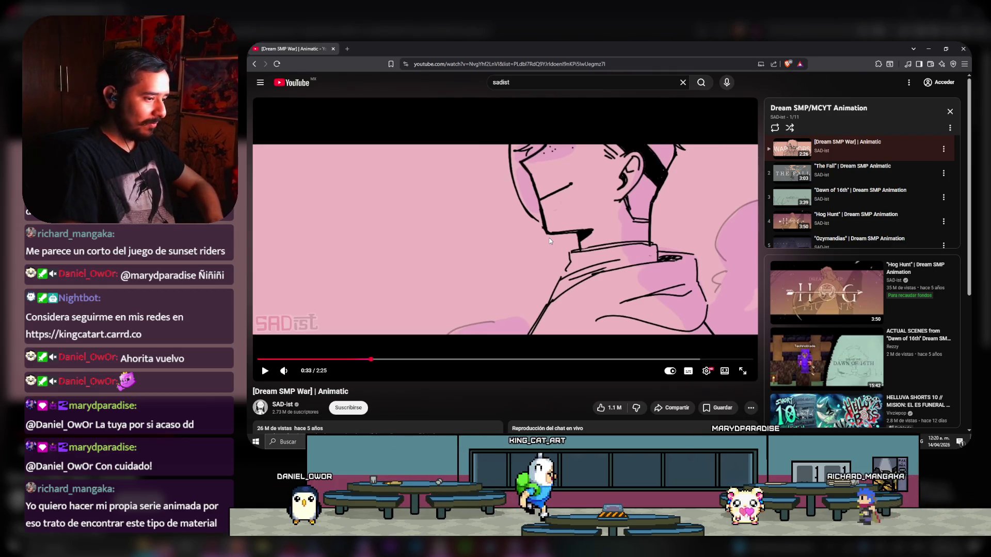
pyautogui.press('space')
pyautogui.press('space')
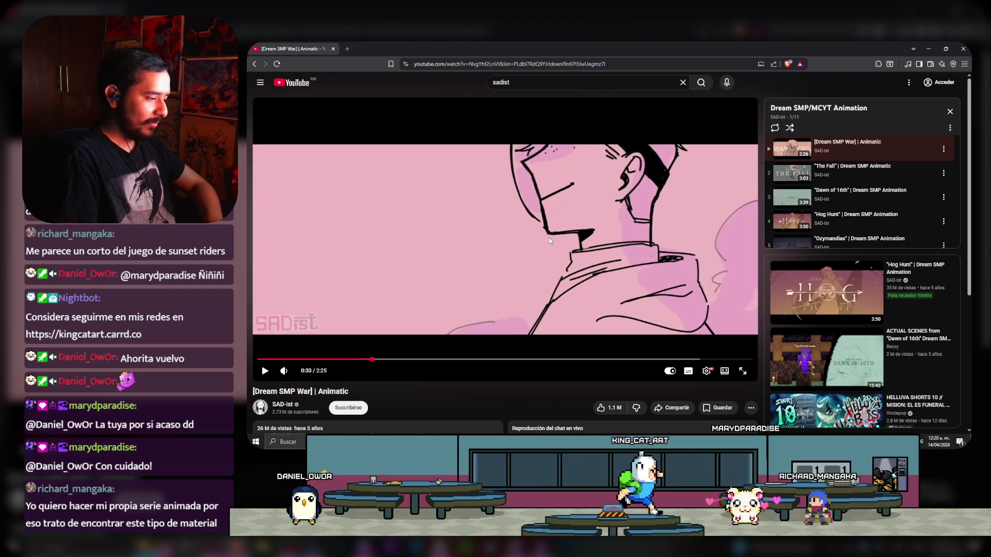
pyautogui.press('space')
pyautogui.press('space')
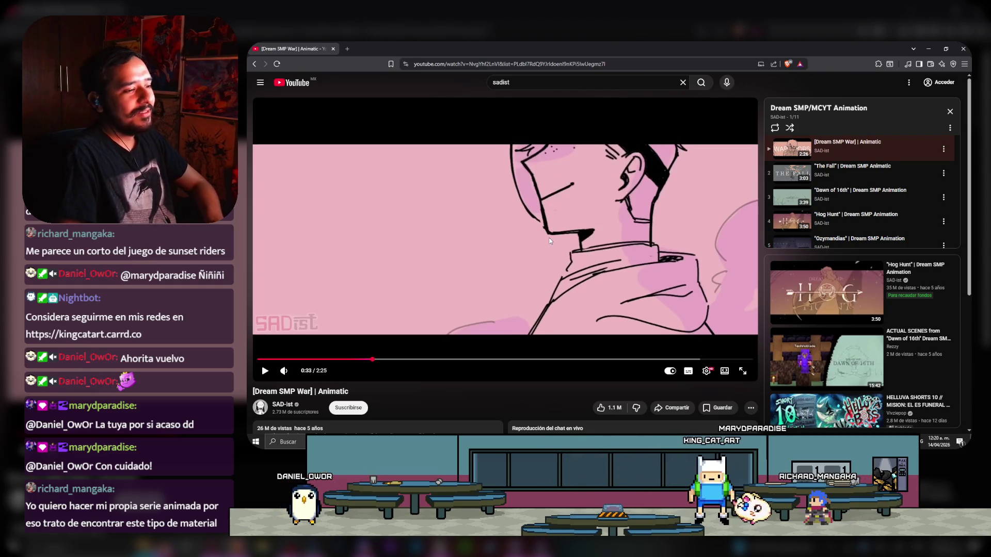
pyautogui.press(',')
# - Flip repeatedly between the side-profile and smiling-face frames, then resume playback
pyautogui.press('.')
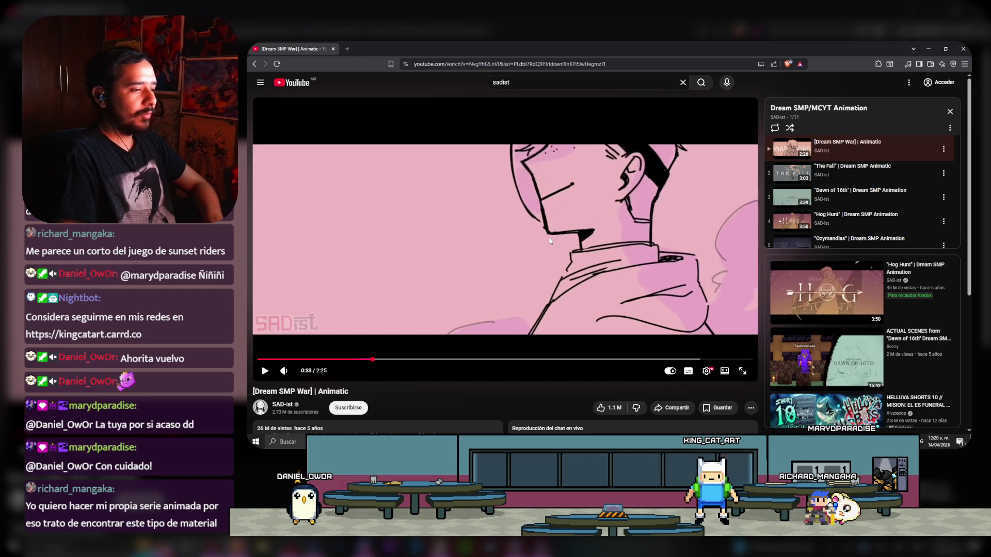
pyautogui.press(',')
pyautogui.press('.')
pyautogui.press(',')
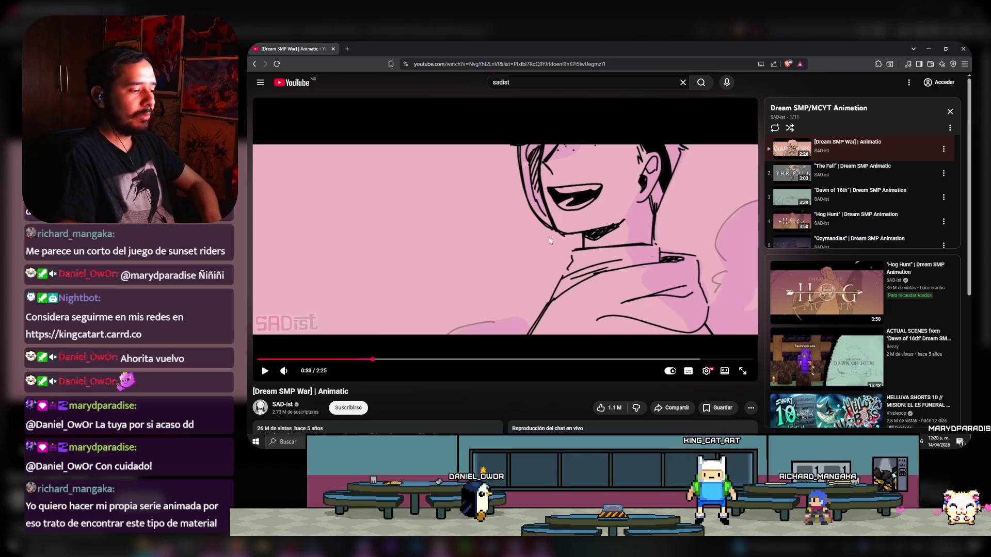
pyautogui.press('.')
pyautogui.press(',')
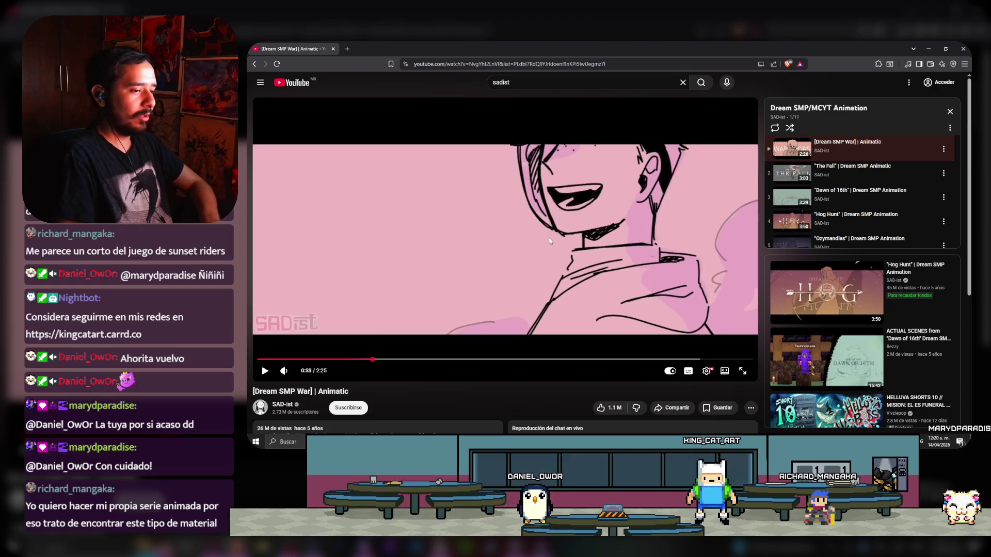
pyautogui.press('.')
pyautogui.press(',')
pyautogui.press('.')
pyautogui.press(',')
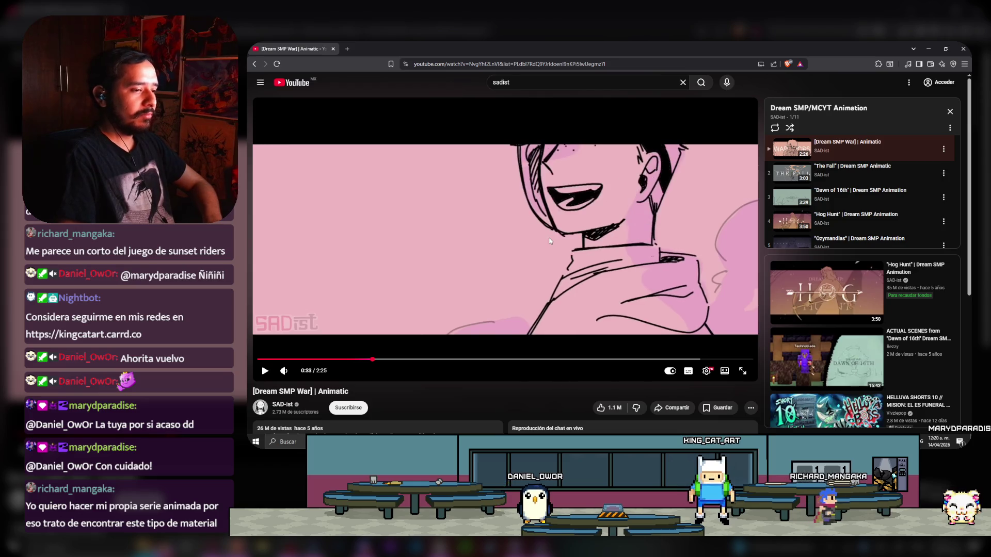
pyautogui.press('.')
pyautogui.press(',')
pyautogui.press('.')
pyautogui.press(',')
pyautogui.press('.')
pyautogui.press(',')
pyautogui.press('.')
pyautogui.press(',')
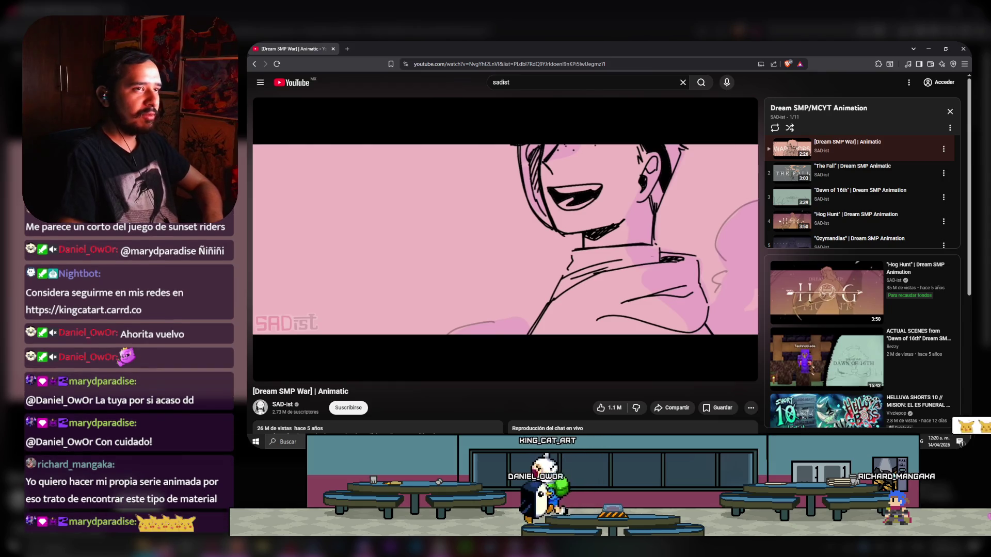
pyautogui.press('.')
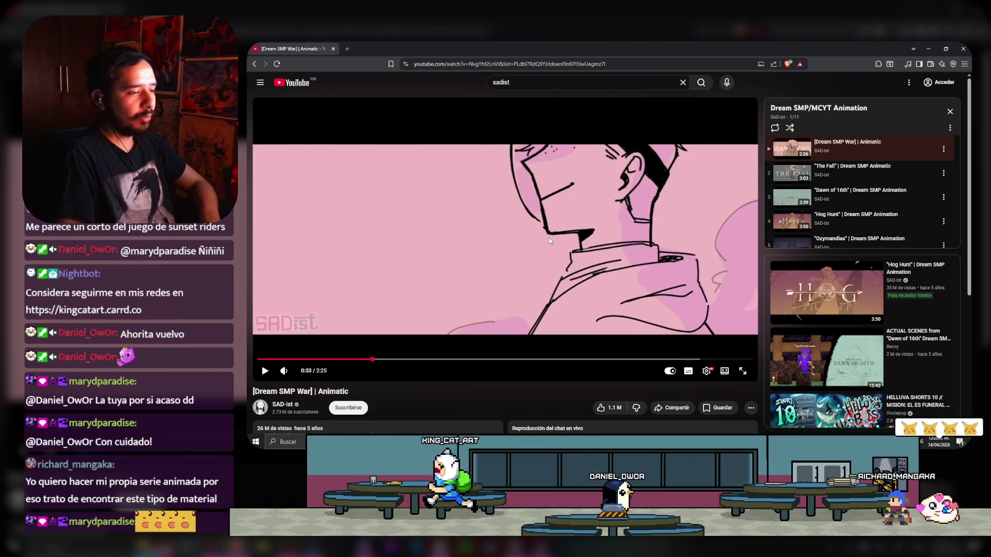
pyautogui.press(',')
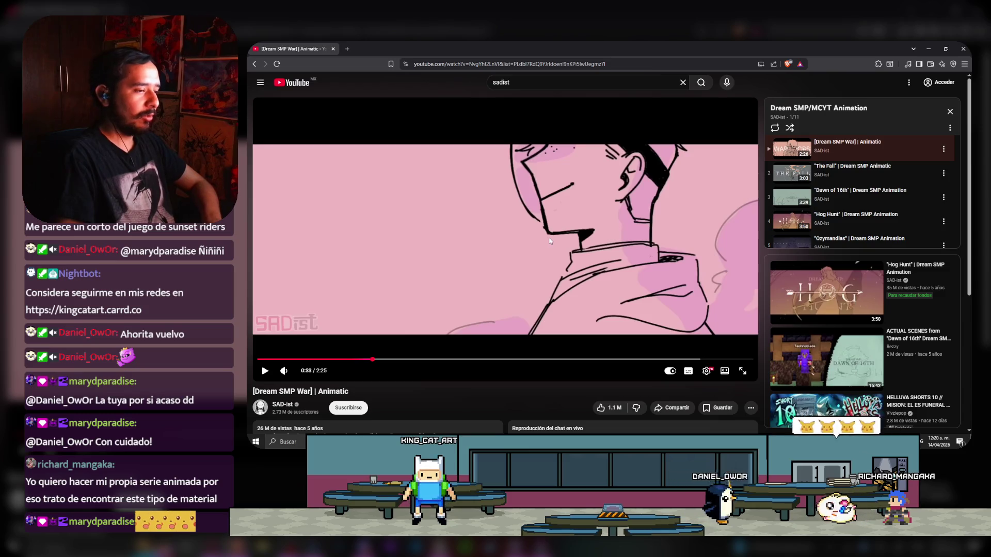
pyautogui.click(549, 238)
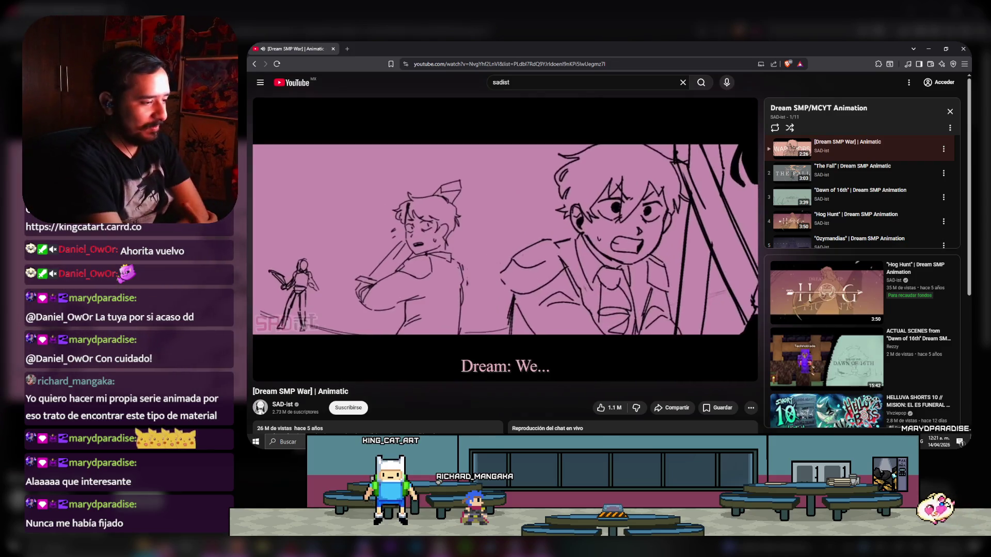
# - Pause the animatic, seek 5 seconds back and forward, and settle paused at 1:51
pyautogui.click(551, 240)
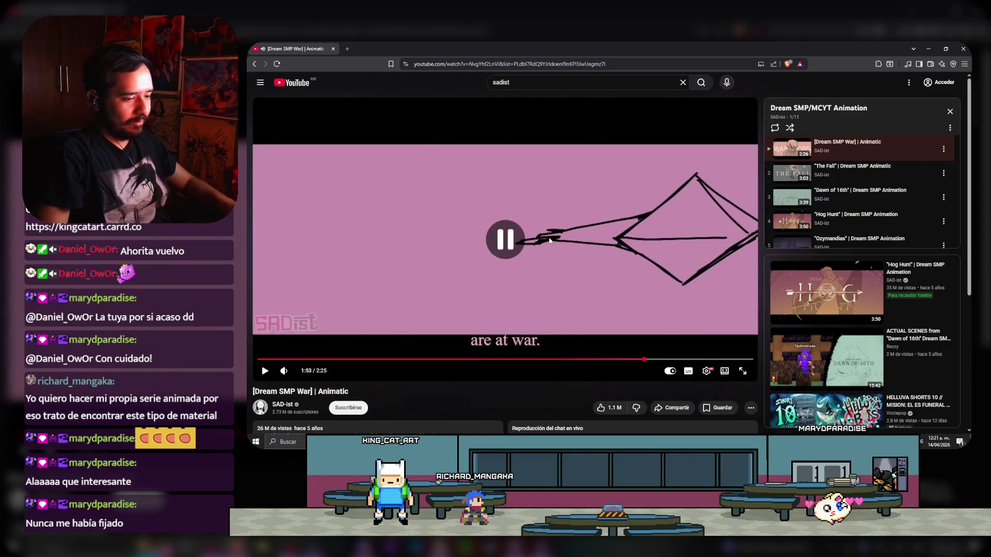
pyautogui.press('Left')
pyautogui.press('Left')
pyautogui.click(550, 240)
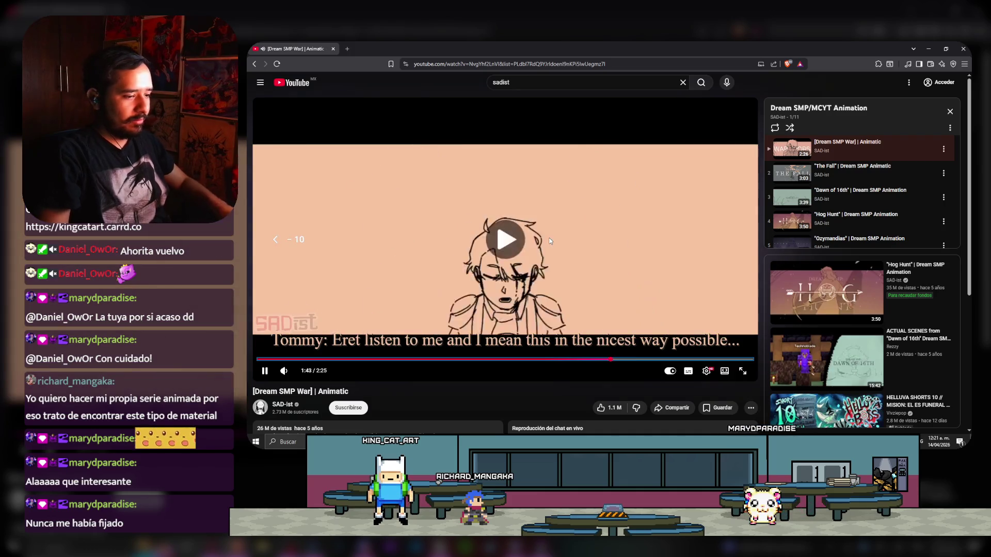
pyautogui.press('Right')
pyautogui.click(550, 241)
pyautogui.click(550, 241)
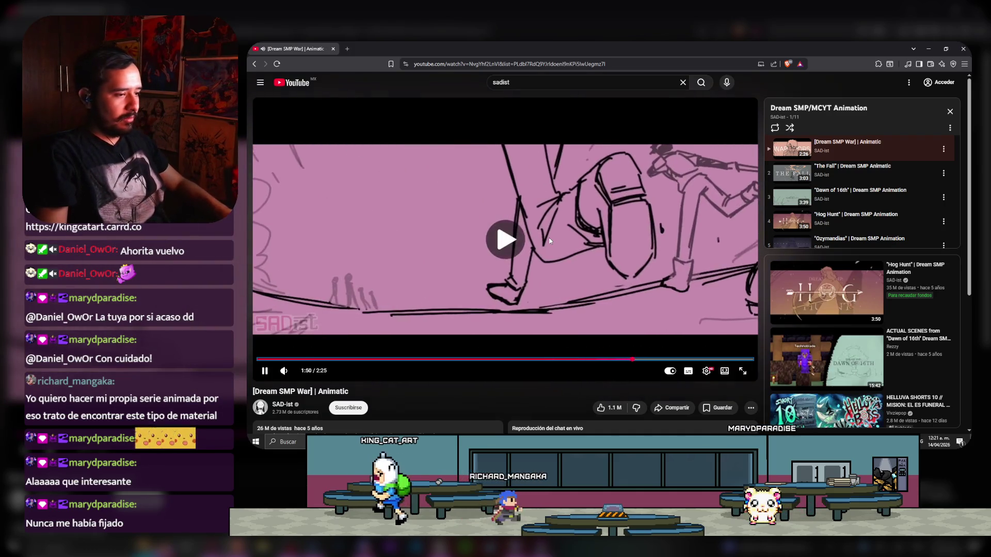
pyautogui.click(550, 241)
pyautogui.click(550, 241)
pyautogui.click(550, 240)
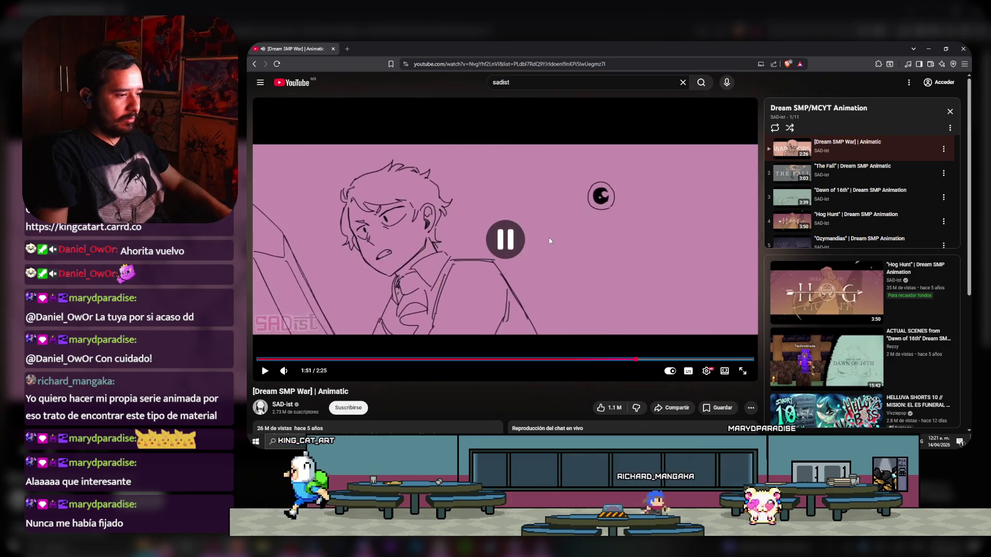
pyautogui.press('Right')
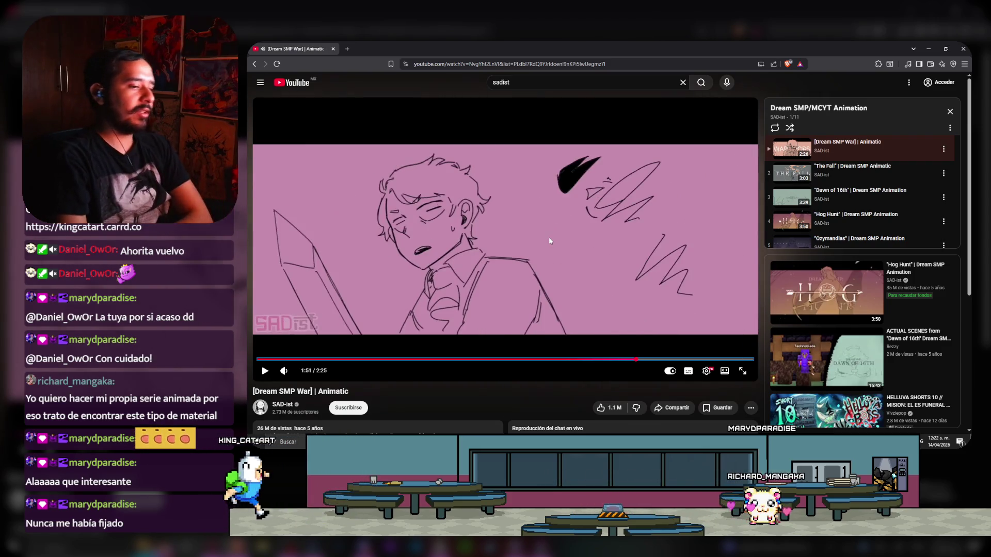
pyautogui.press('Left')
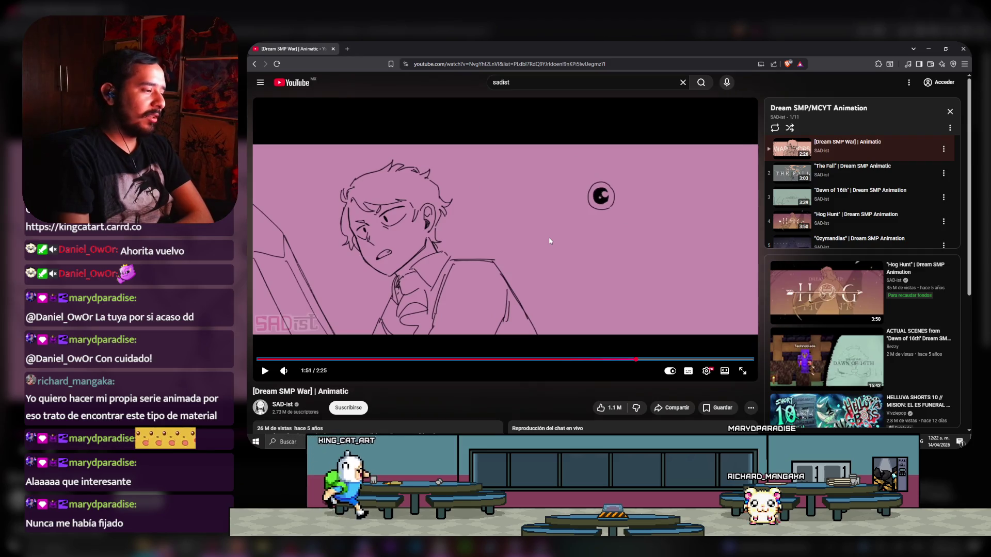
# - Step frame by frame through the sword-fight drawings, then resume playback
pyautogui.press('.')
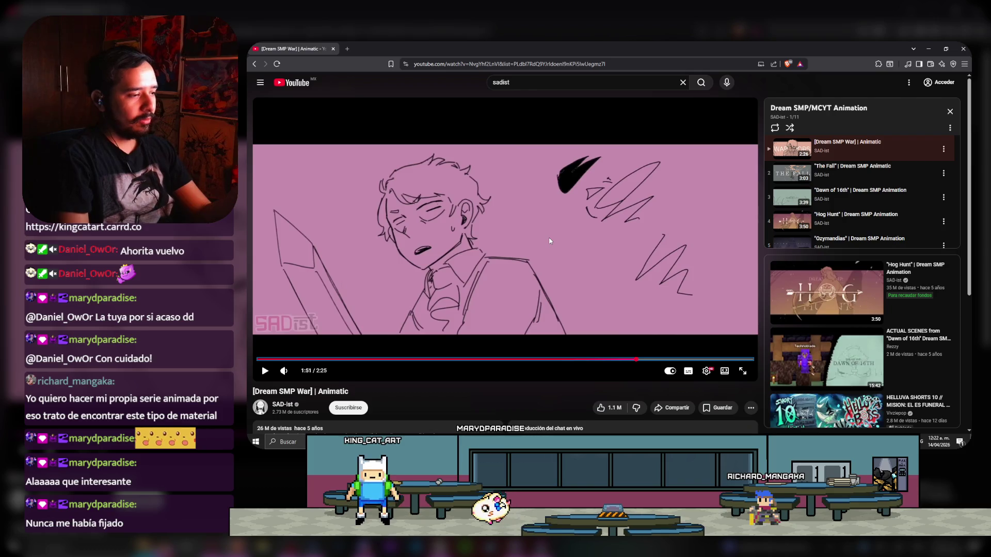
pyautogui.press('.')
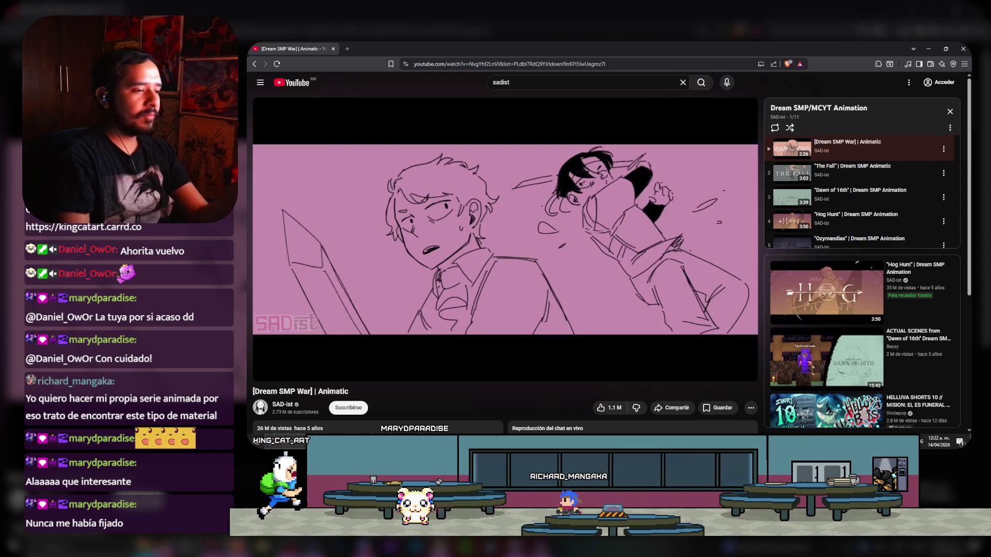
pyautogui.moveTo(550, 240)
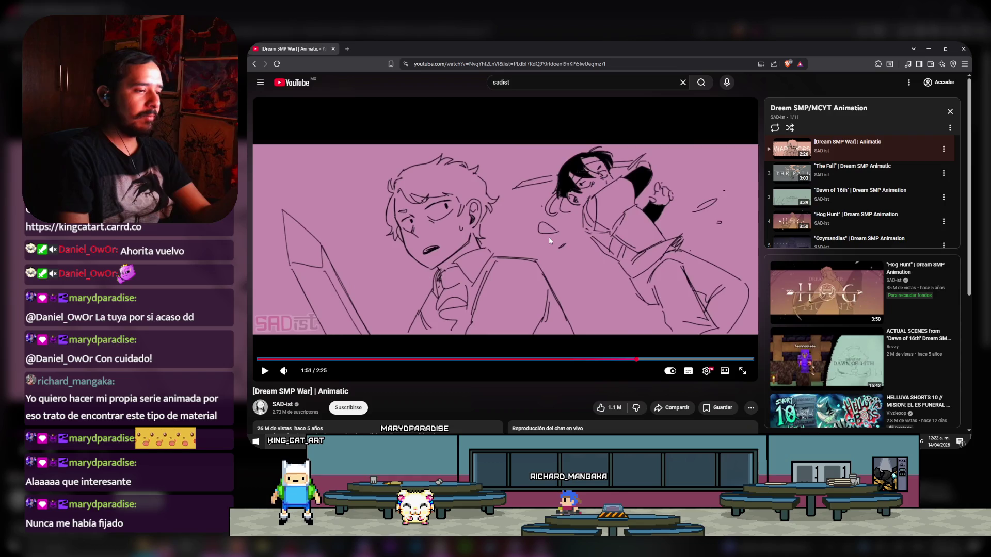
pyautogui.press('.')
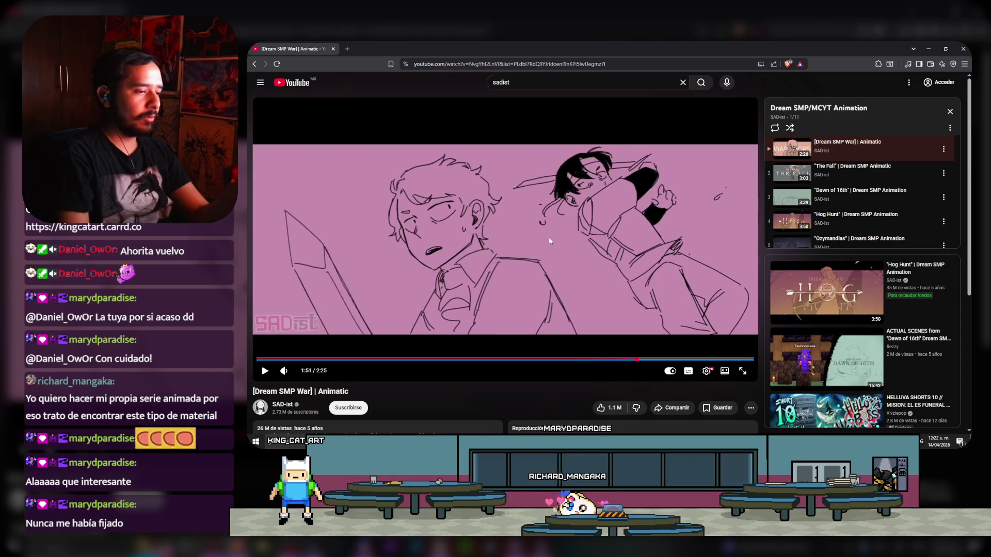
pyautogui.press('.')
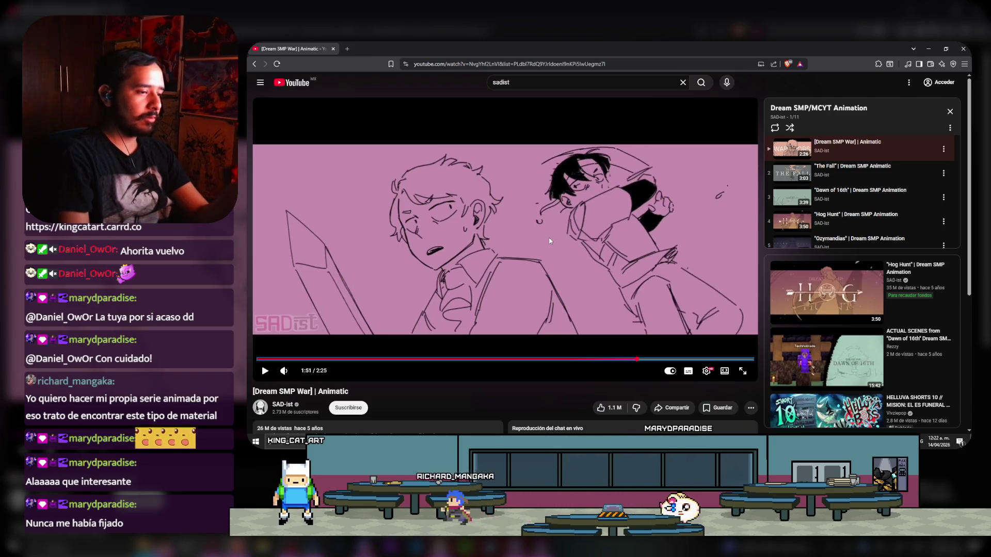
pyautogui.press('.')
pyautogui.press('.')
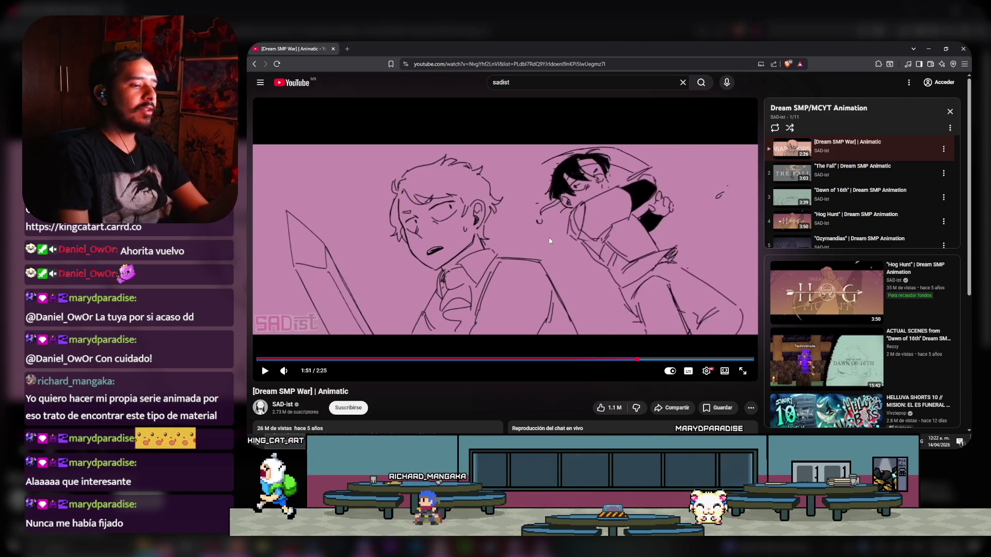
pyautogui.press('.')
pyautogui.press('.')
pyautogui.press('.')
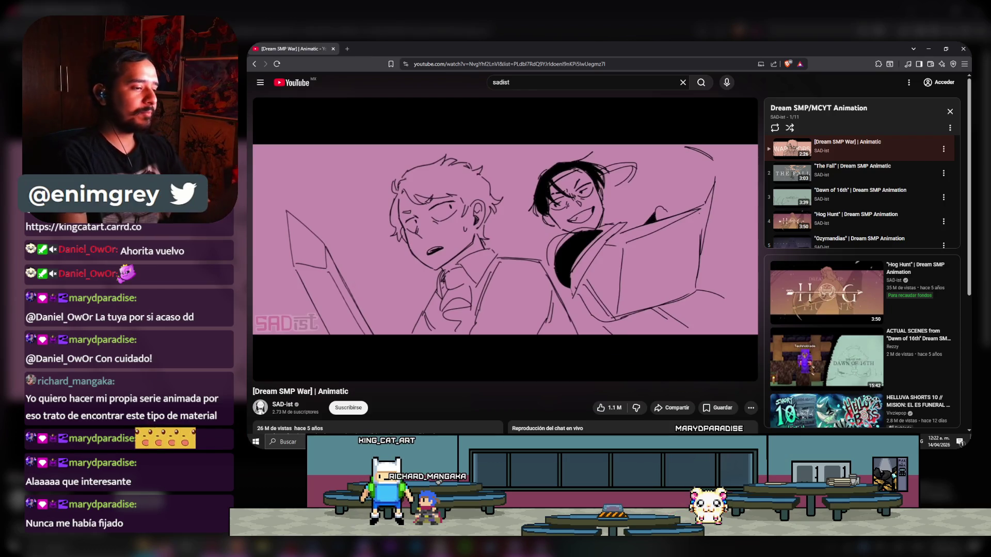
pyautogui.press('.')
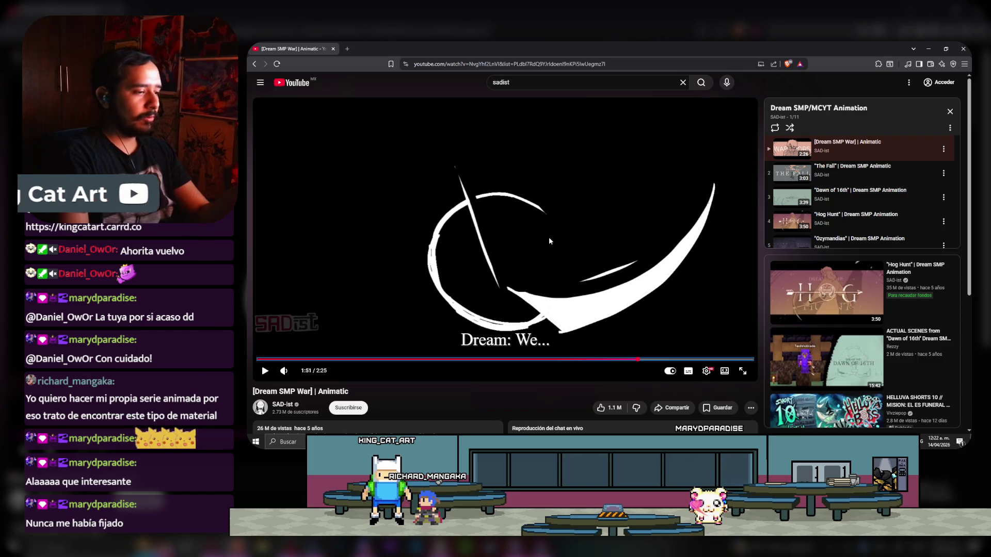
pyautogui.press('.')
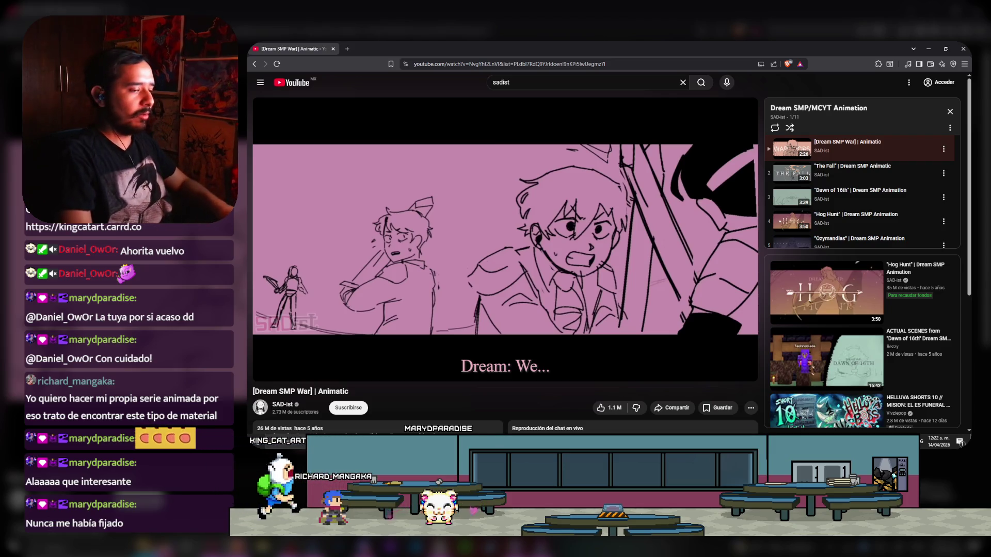
pyautogui.click(550, 241)
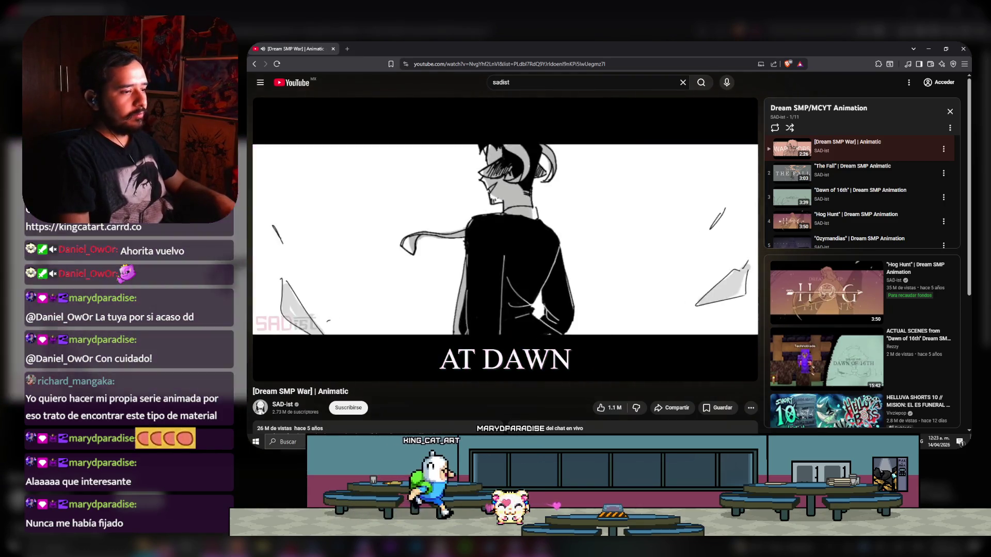
# - Pause the animatic at its closing Dream SMP War title card at 2:21
pyautogui.click(550, 241)
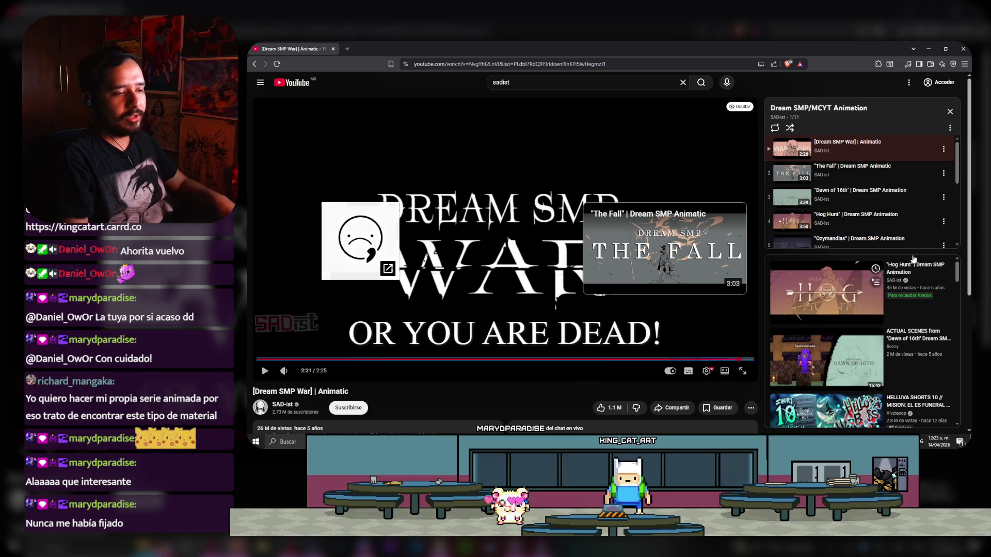
# - Scroll around the page, then select the old 'sadist' text in the search box
pyautogui.scroll(-1, 836, 164)
pyautogui.scroll(2, 835, 164)
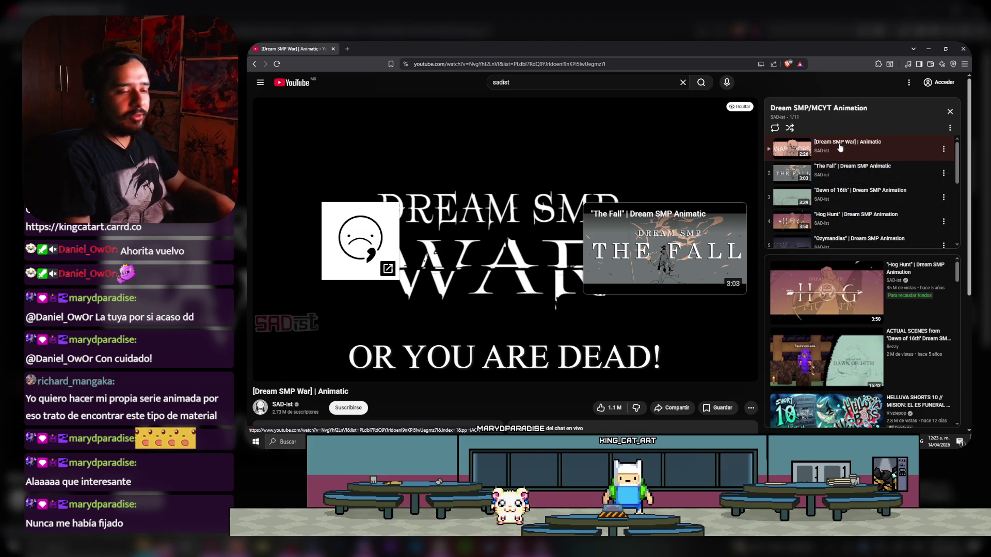
pyautogui.scroll(-1, 831, 220)
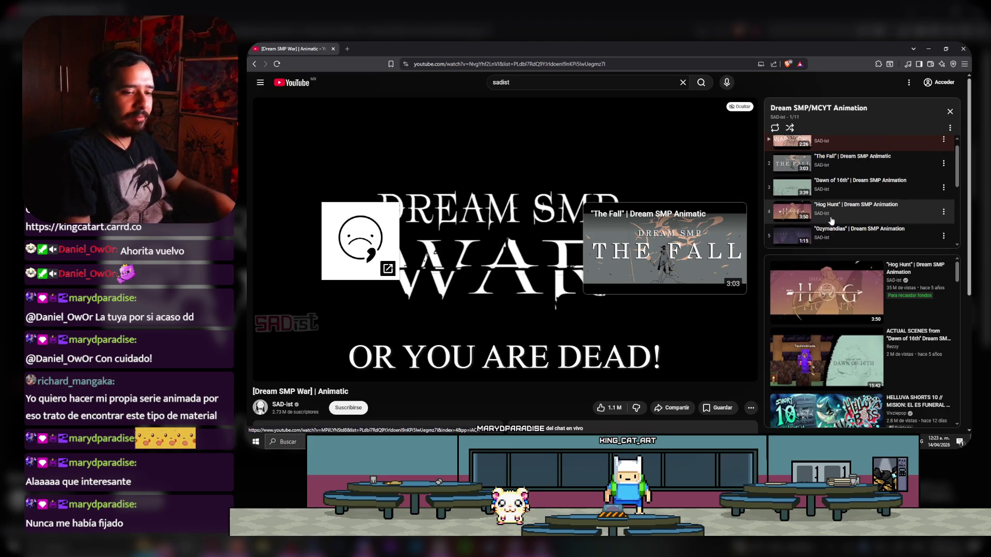
pyautogui.scroll(-1, 849, 205)
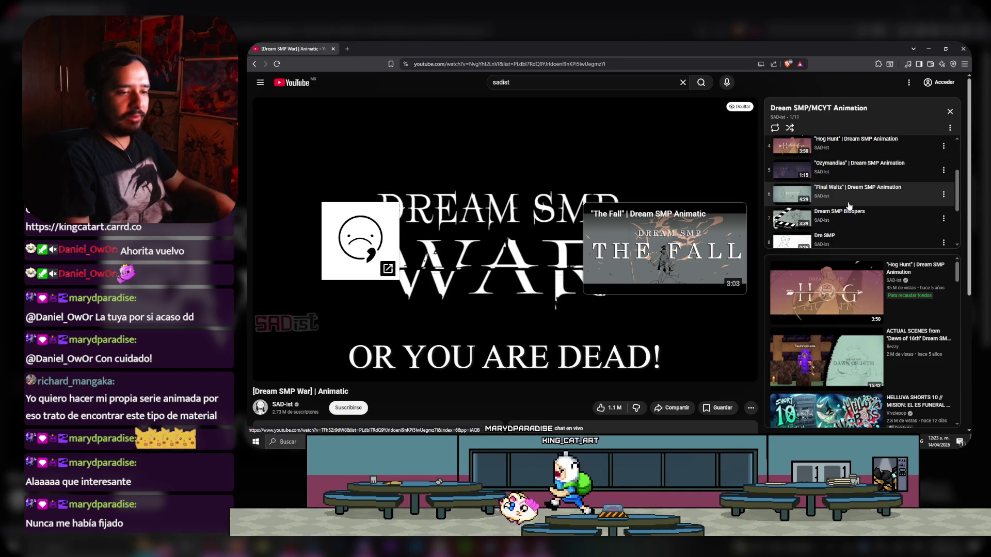
pyautogui.scroll(2, 849, 203)
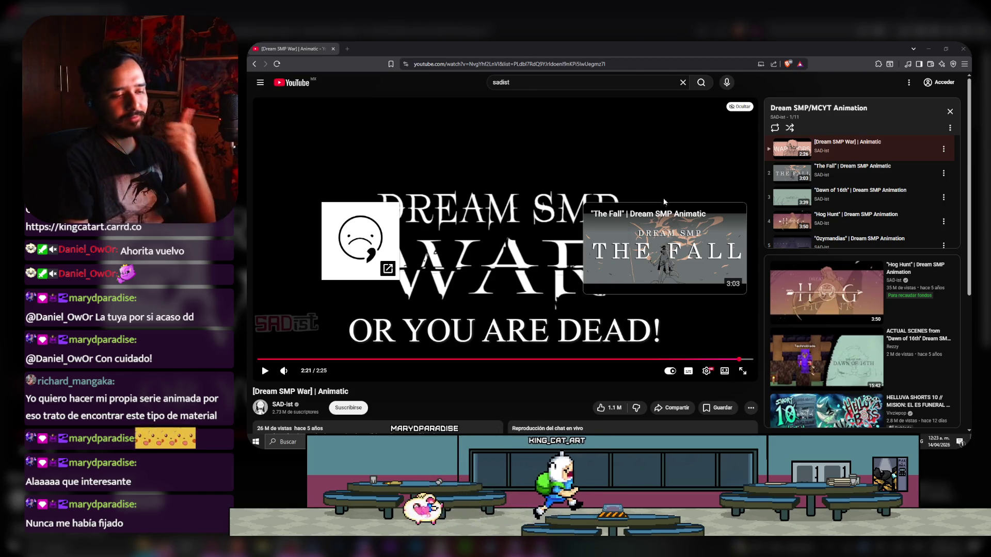
pyautogui.moveTo(529, 81); pyautogui.dragTo(486, 85)
pyautogui.write('how to a')
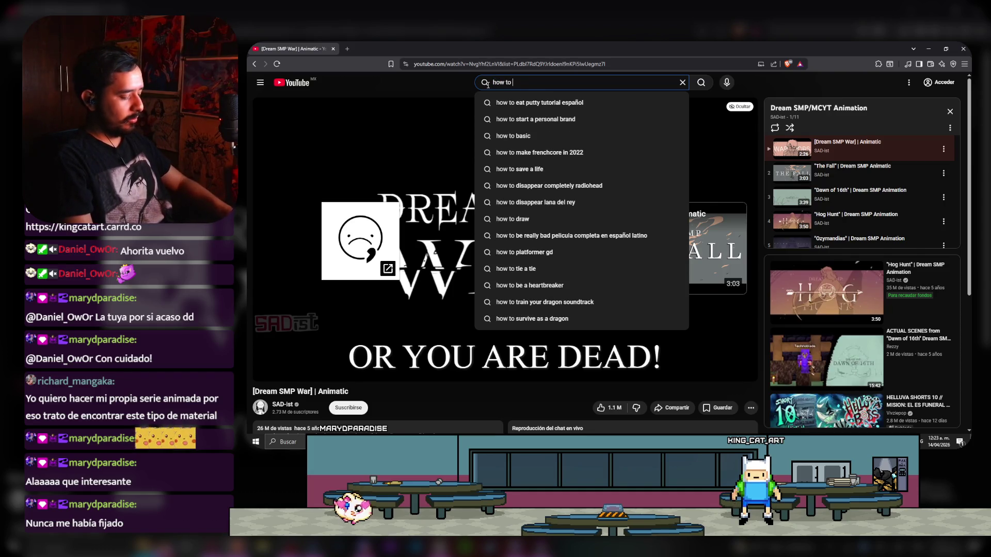
# - Search YouTube for 'how to animate' and scroll through the tutorial results
pyautogui.write('nimate')
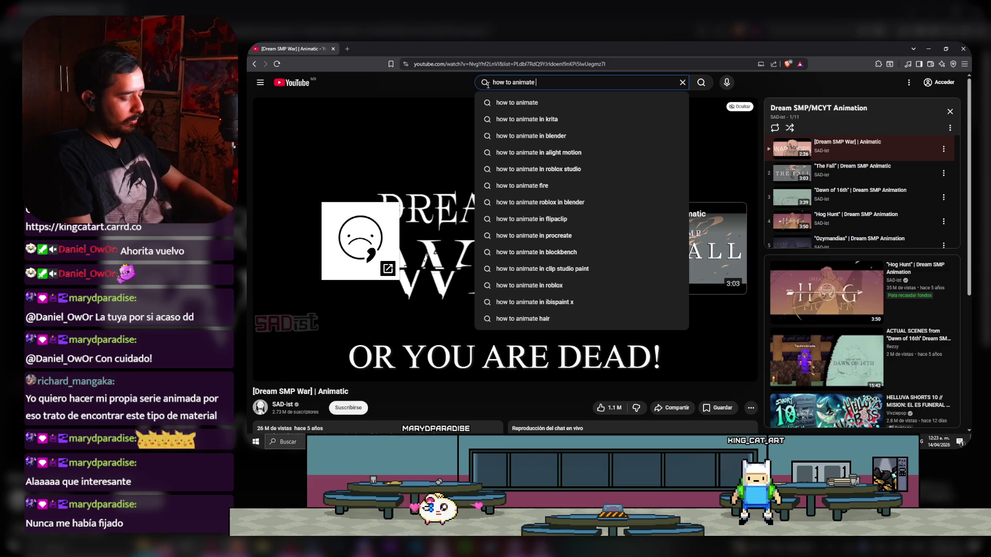
pyautogui.press('Return')
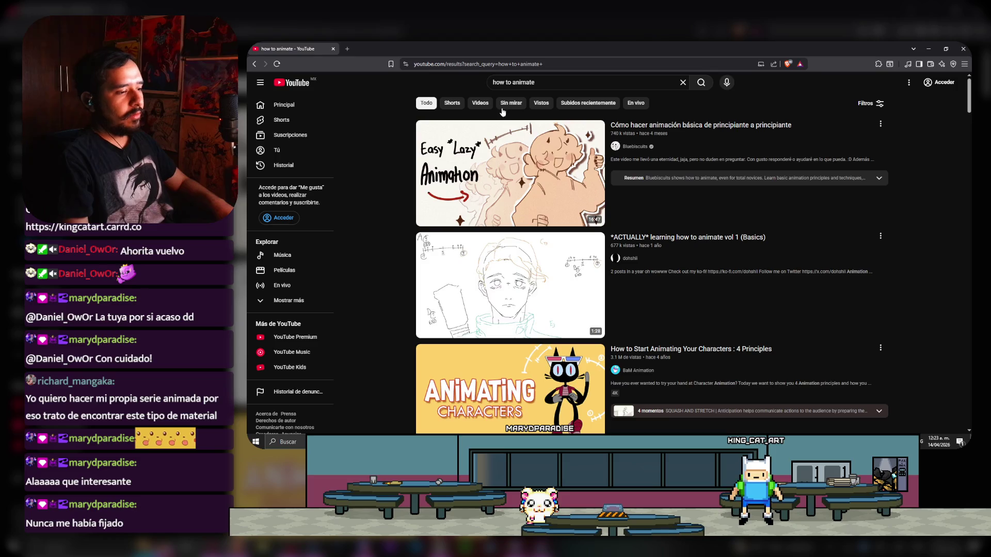
pyautogui.scroll(-12, 511, 119)
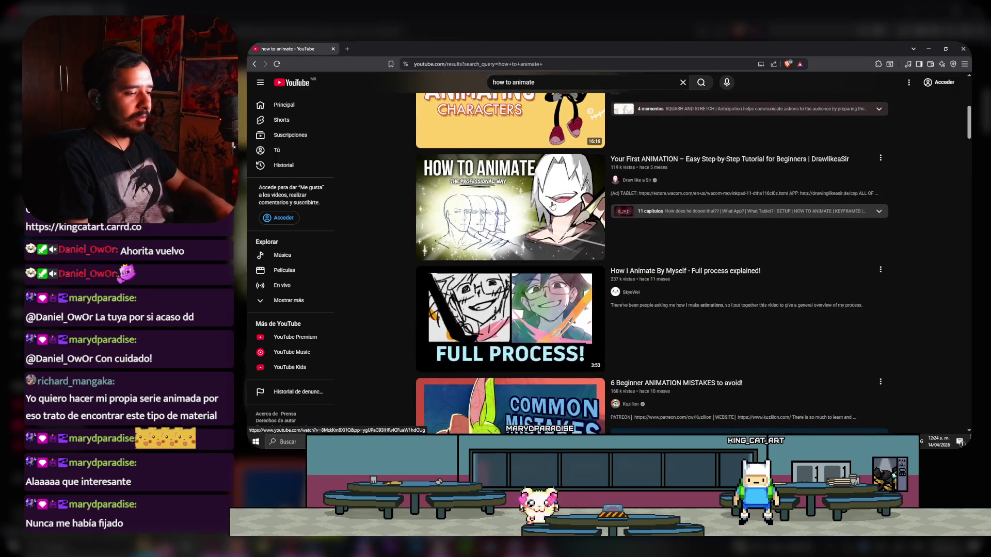
pyautogui.scroll(-6, 550, 206)
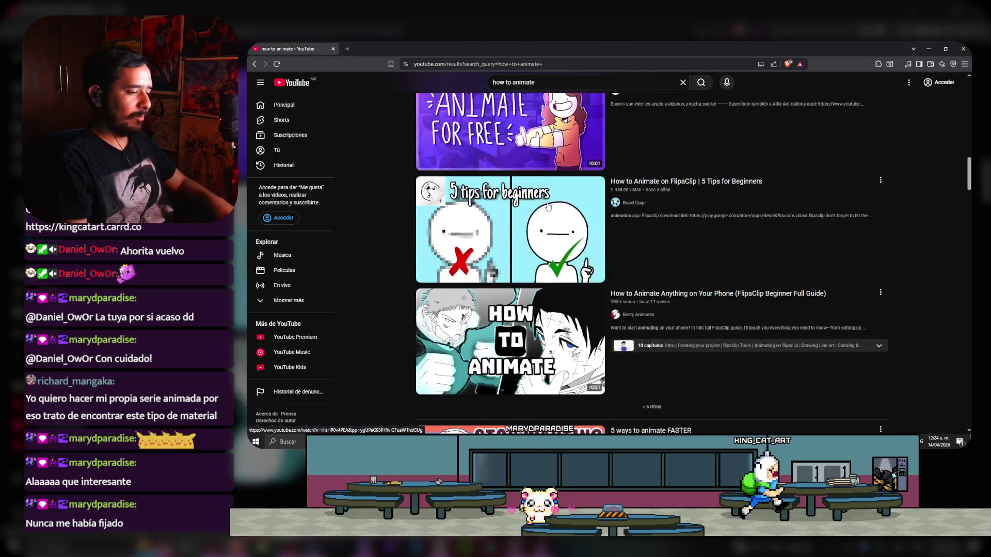
pyautogui.scroll(-15, 546, 205)
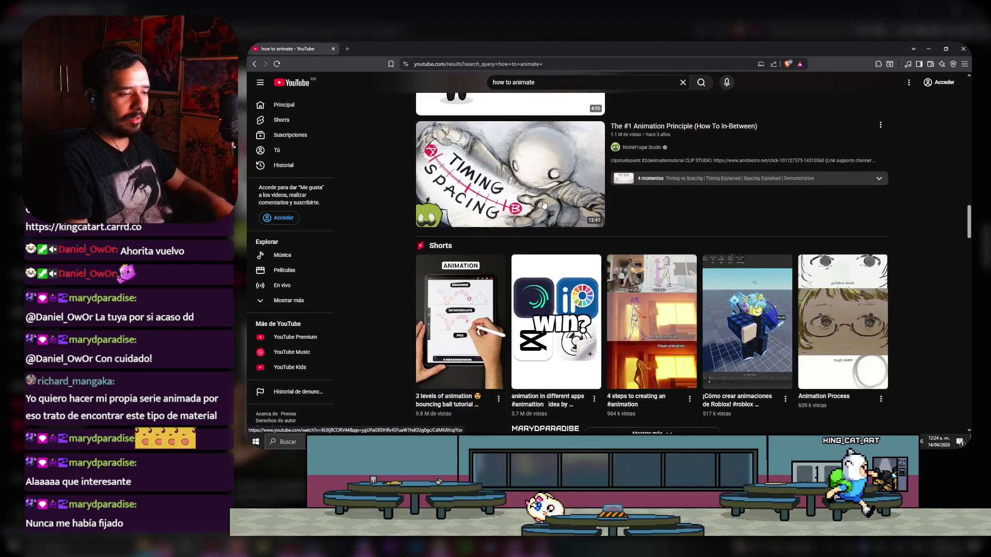
pyautogui.scroll(15, 543, 204)
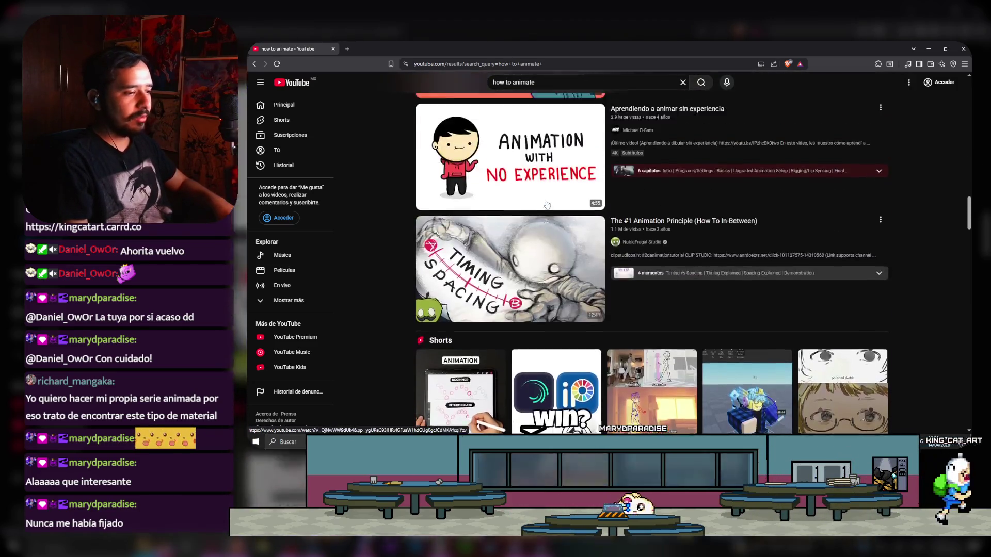
pyautogui.click(548, 81)
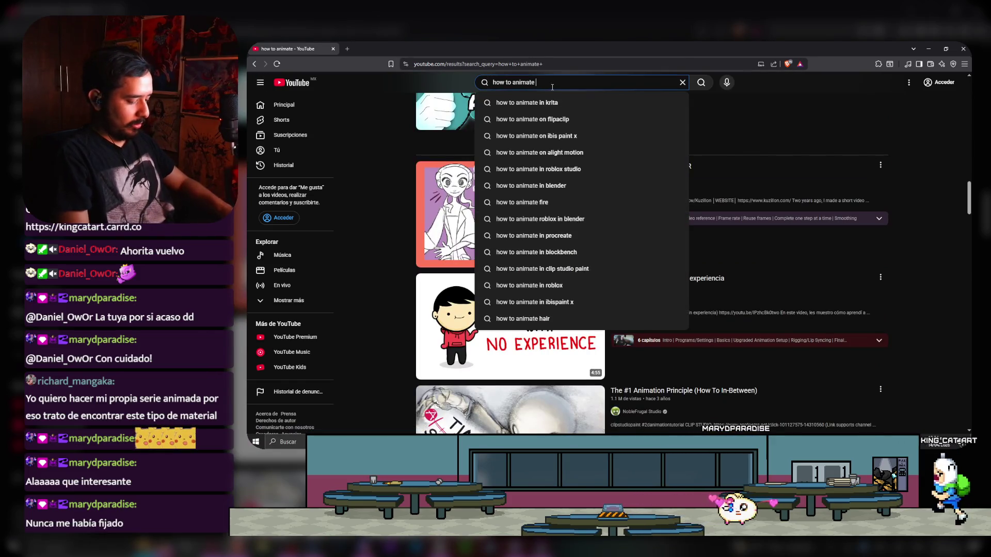
# - Search YouTube for 'what is sadist doing right as an animator' and open the first result's channel
pyautogui.press('BackSpace')
pyautogui.press('BackSpace')
pyautogui.press('BackSpace')
pyautogui.write('what is sas')
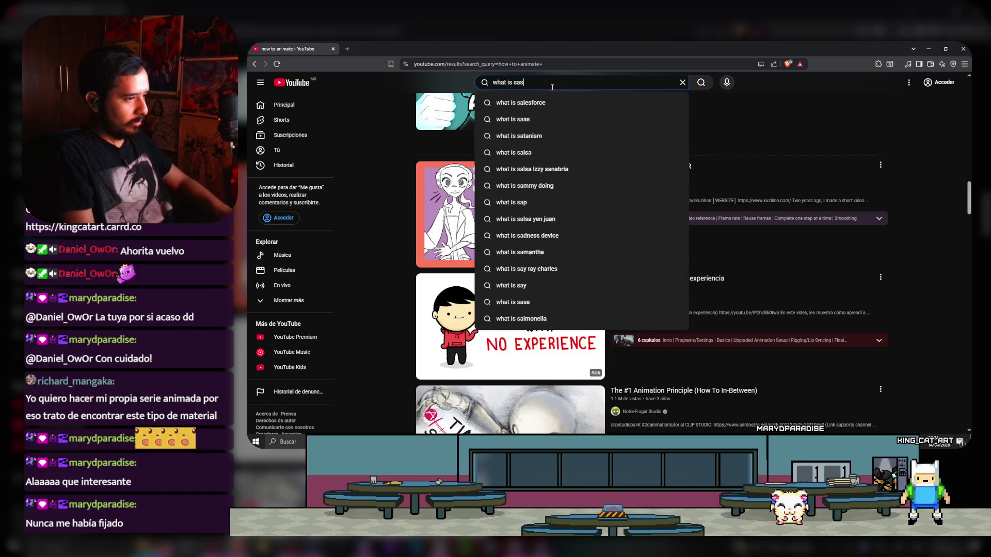
pyautogui.press('BackSpace')
pyautogui.write('dist deoin')
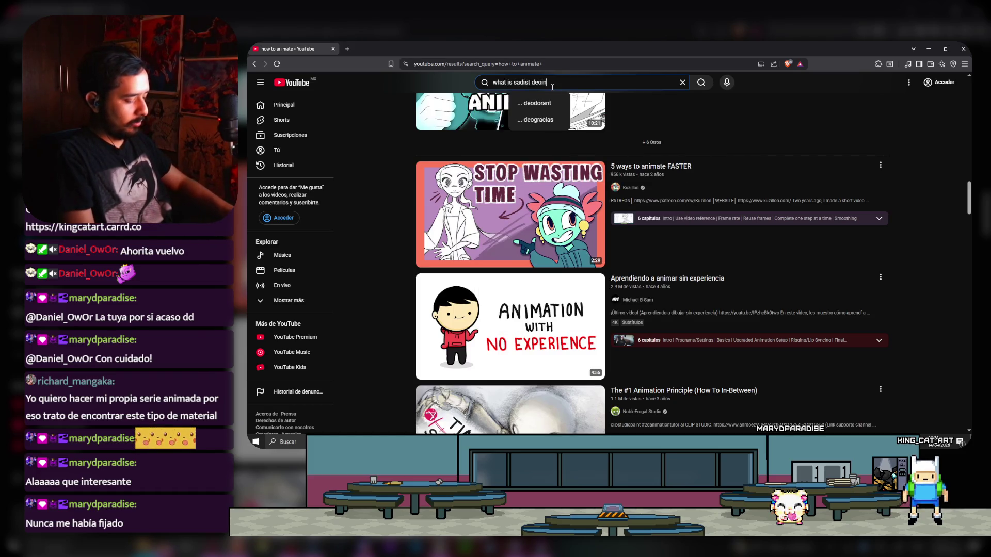
pyautogui.press('BackSpace')
pyautogui.press('BackSpace')
pyautogui.press('BackSpace')
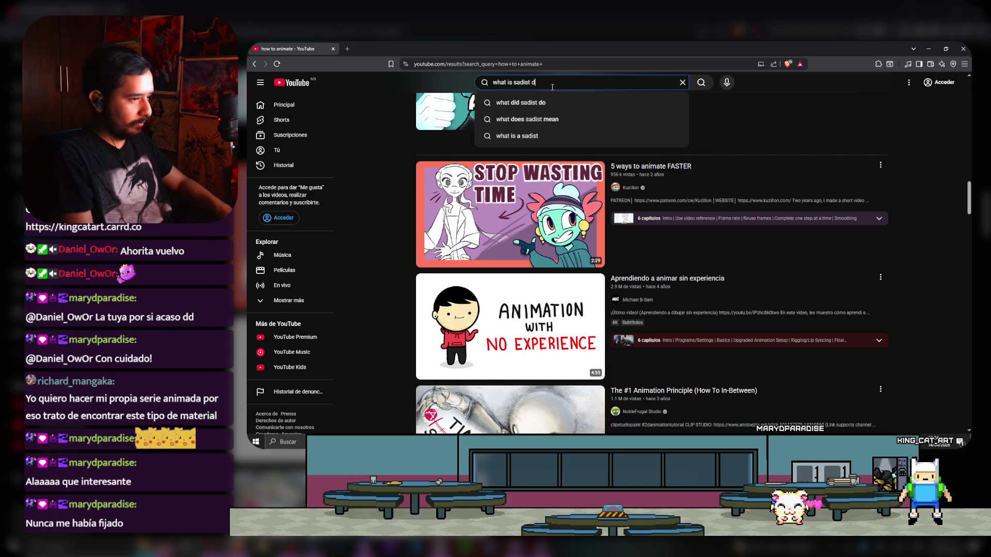
pyautogui.write('oing right as a')
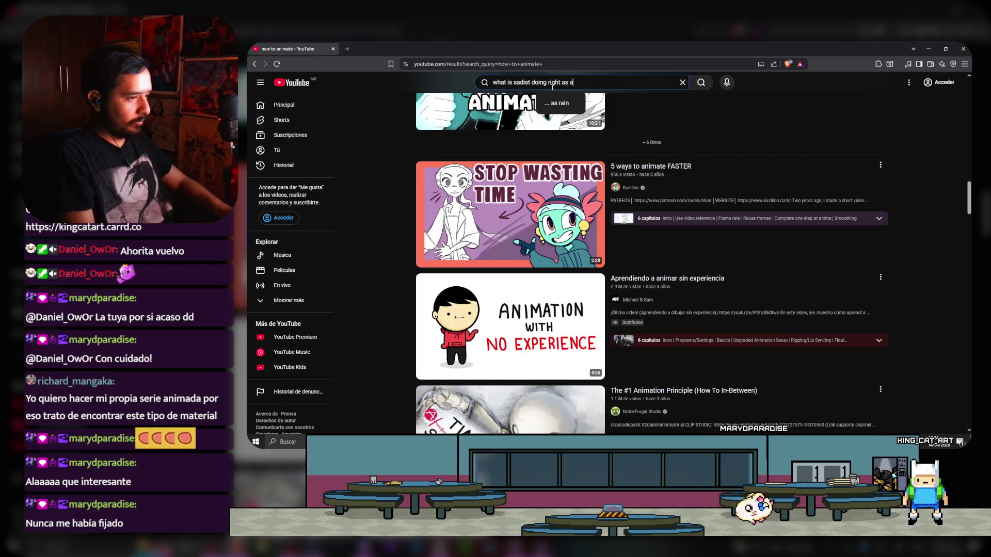
pyautogui.write('n animator')
pyautogui.press('Return')
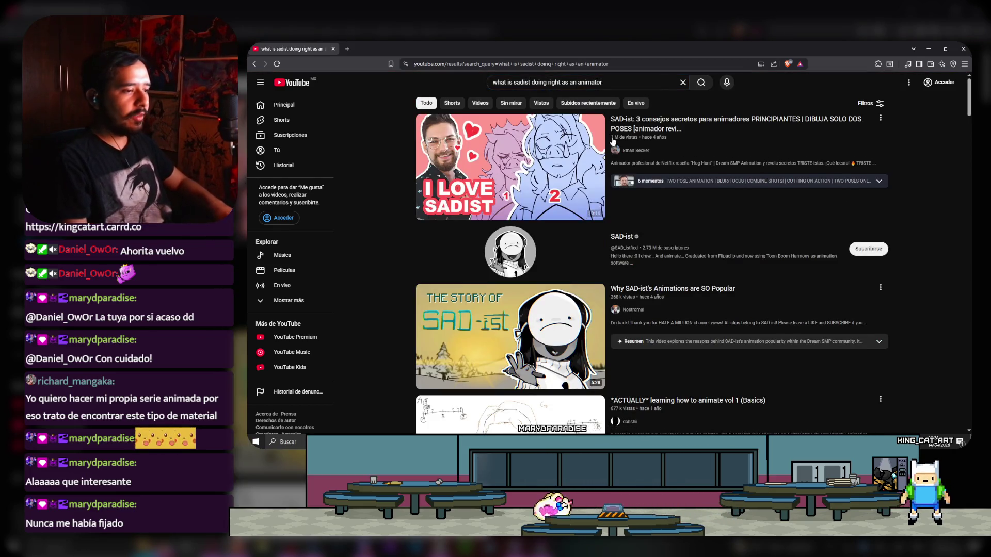
pyautogui.click(640, 151)
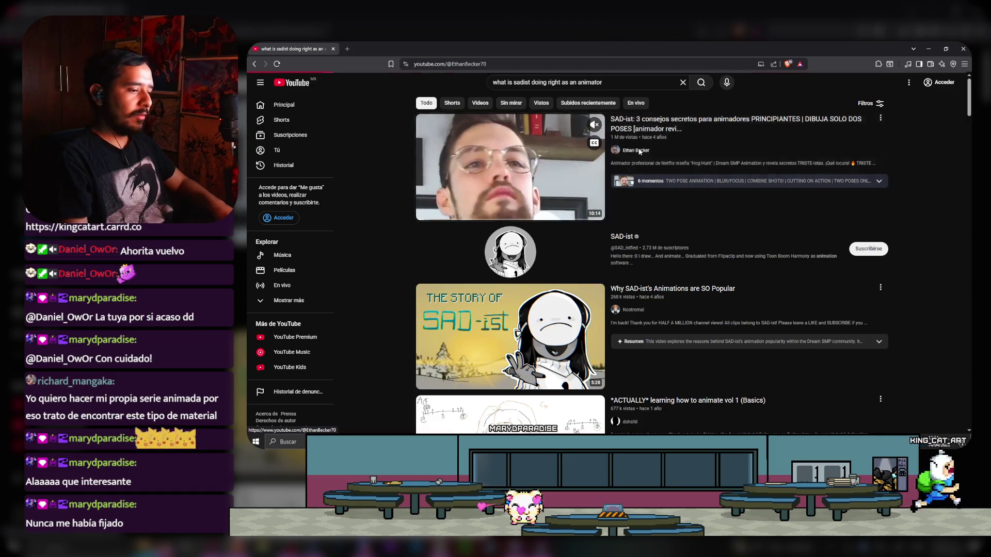
# - Look over the SAD-ist channel page and its playlists, then return to the channel home
pyautogui.scroll(-2, 470, 310)
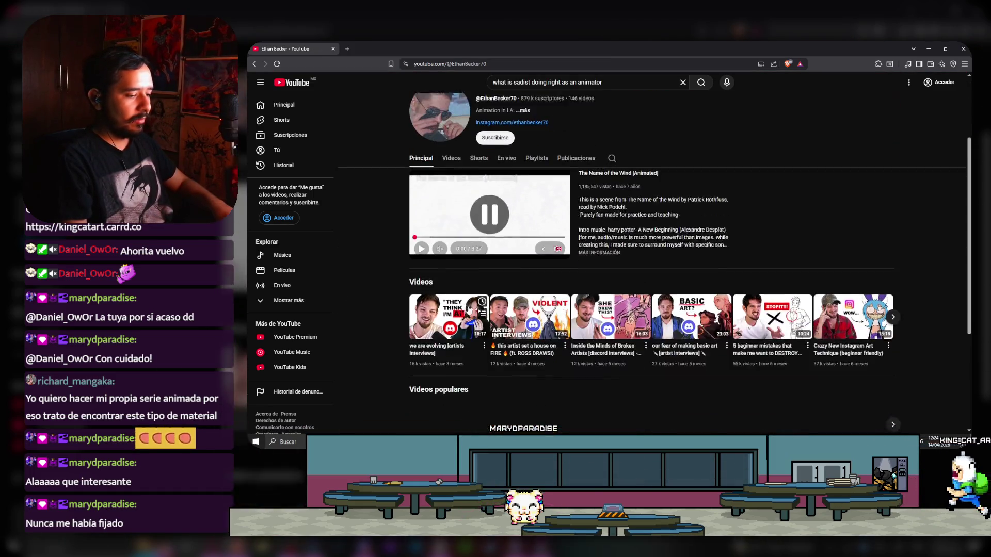
pyautogui.scroll(-1, 461, 205)
pyautogui.scroll(3, 459, 202)
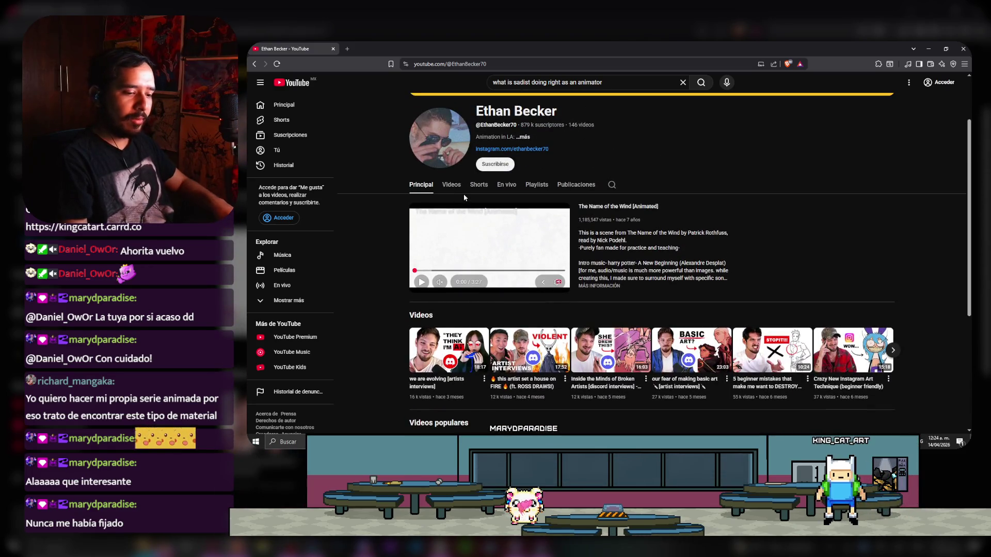
pyautogui.click(537, 185)
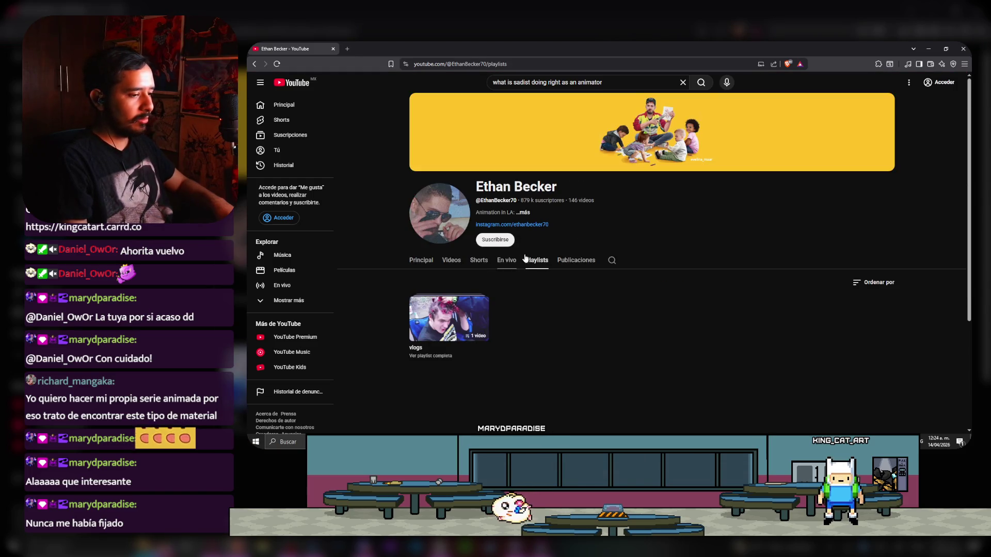
pyautogui.click(432, 260)
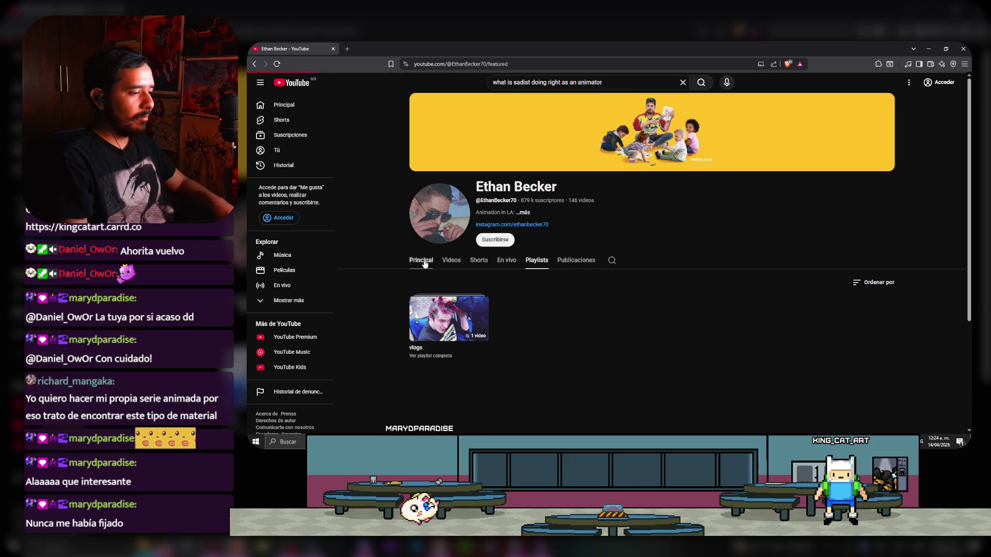
pyautogui.scroll(-2, 438, 264)
# - Browse the grid of all the channel's uploaded videos
pyautogui.click(451, 147)
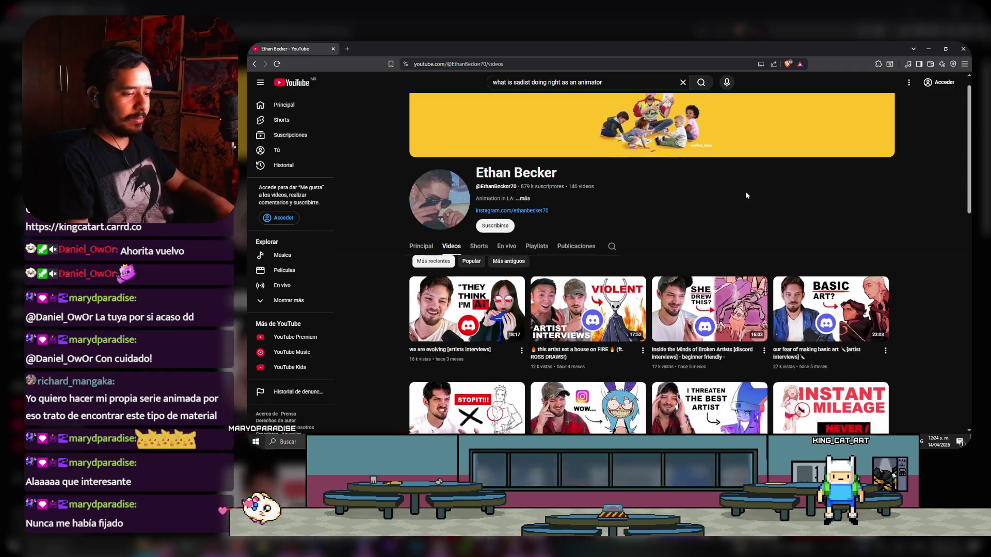
pyautogui.scroll(-2, 748, 176)
pyautogui.scroll(-2, 886, 162)
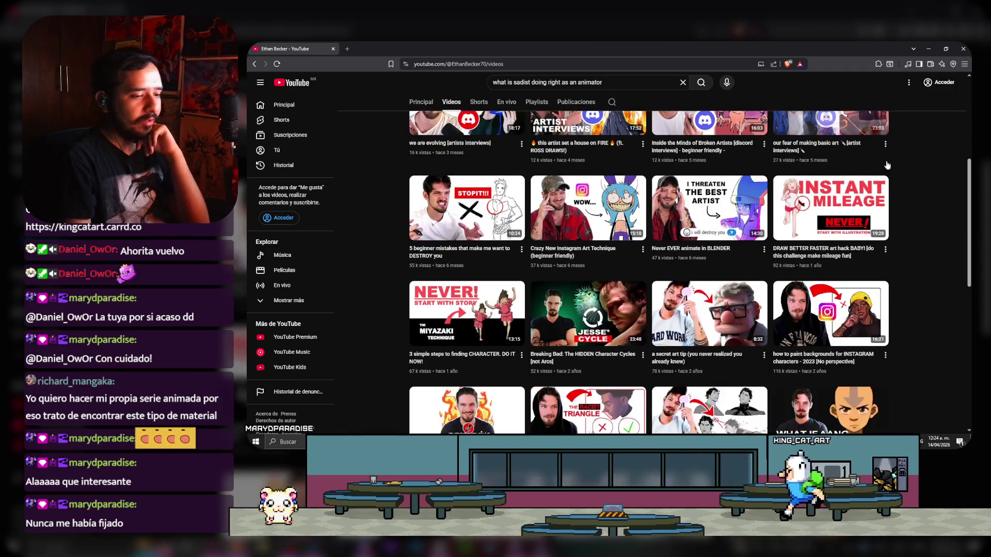
pyautogui.scroll(-6, 886, 168)
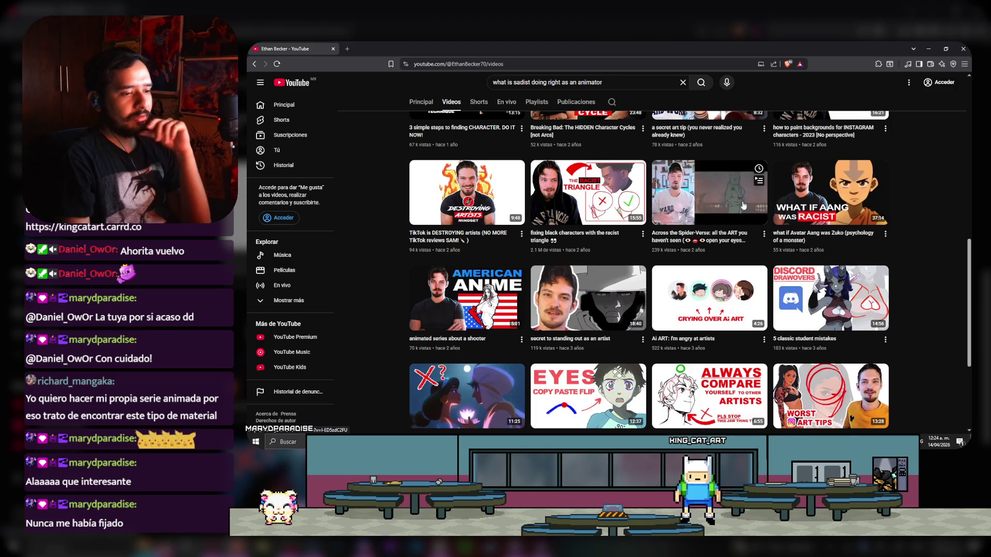
pyautogui.scroll(-3, 749, 205)
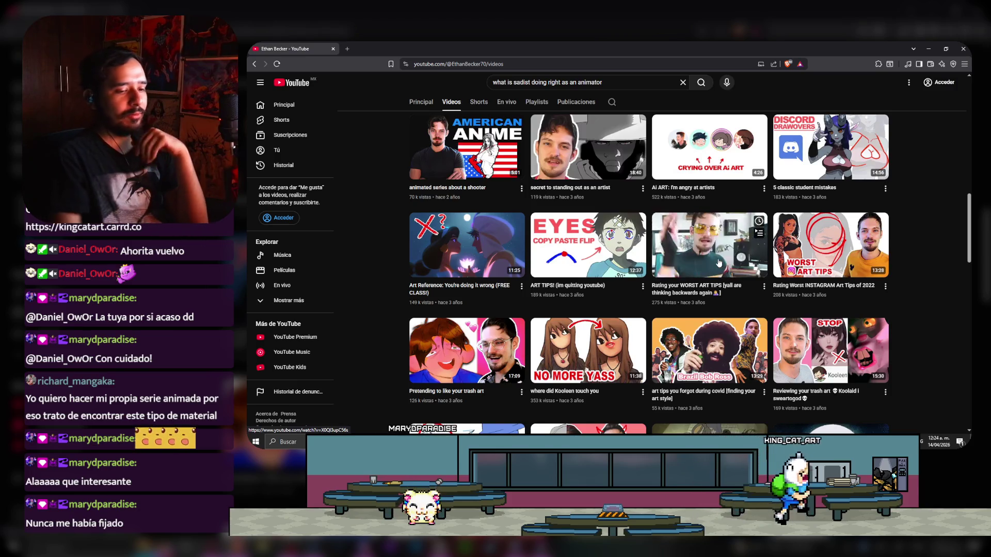
pyautogui.scroll(-3, 720, 263)
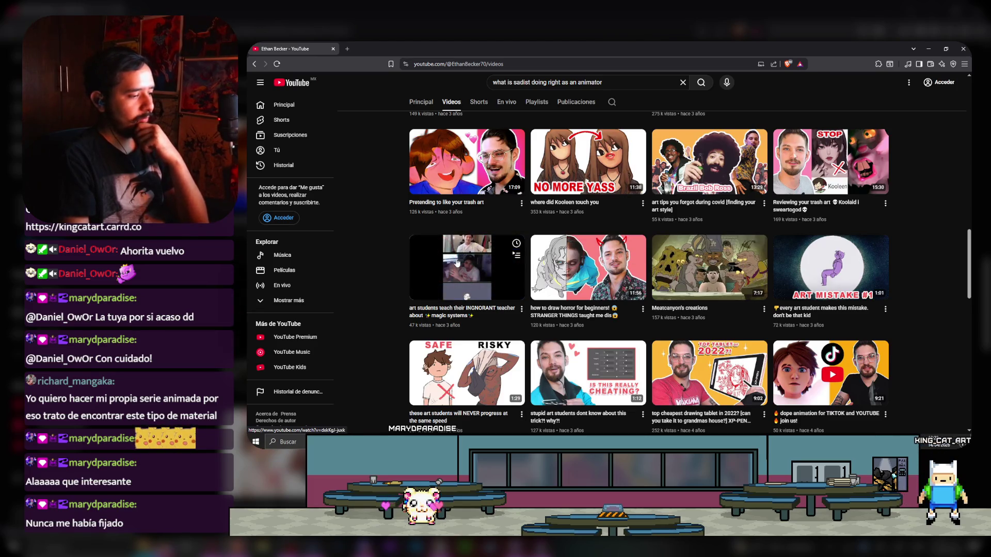
pyautogui.scroll(2, 423, 253)
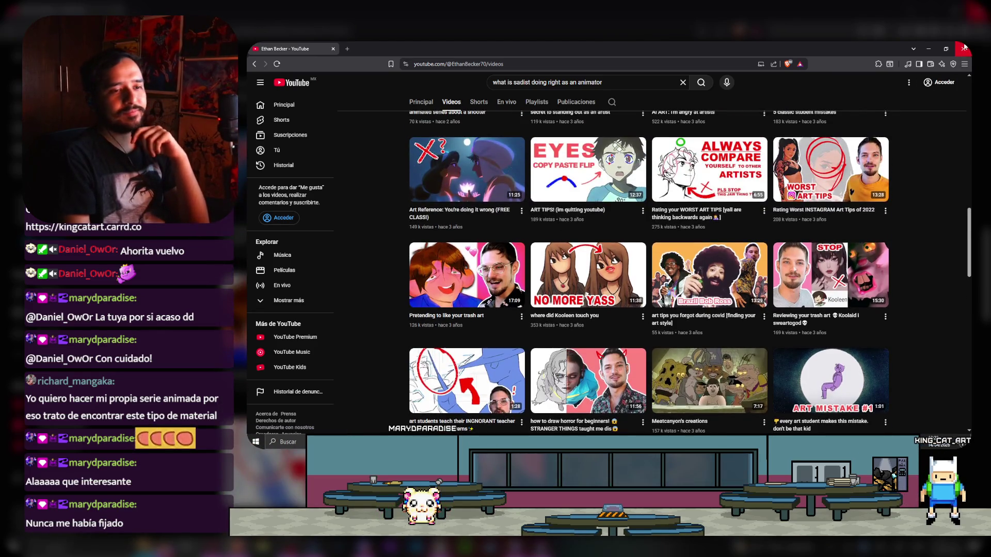
# - Close the browser and Krita, and bring Clip Studio Paint to the front
pyautogui.click(961, 48)
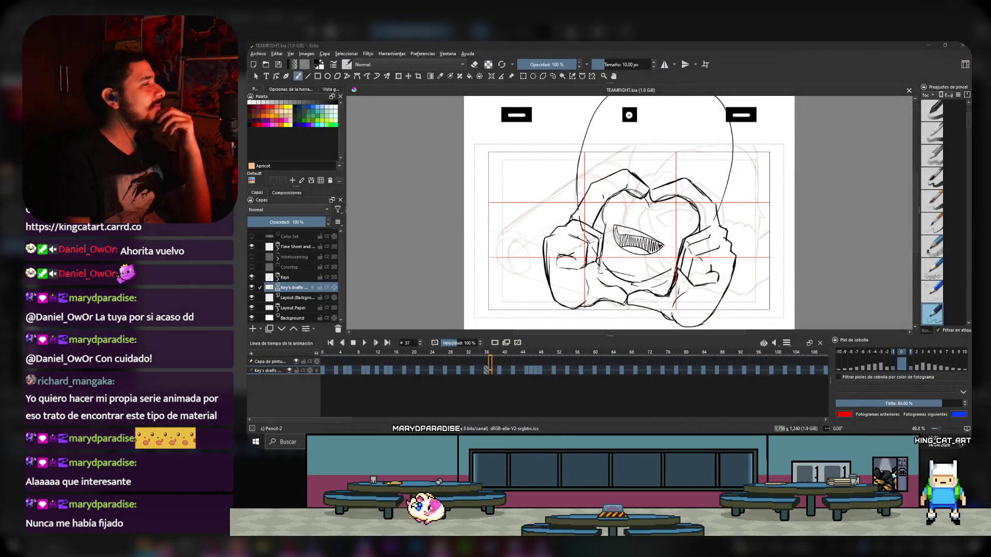
pyautogui.click(963, 45)
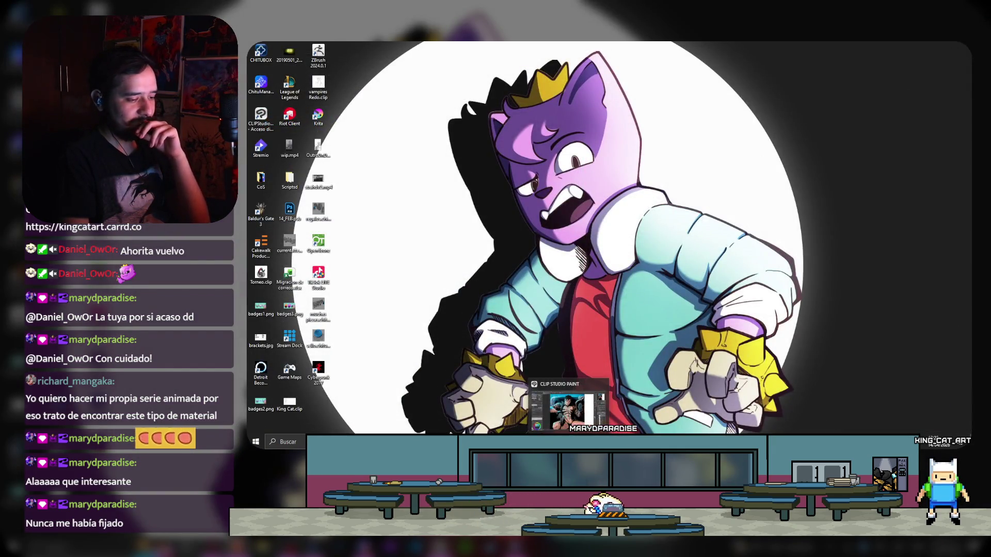
pyautogui.click(586, 441)
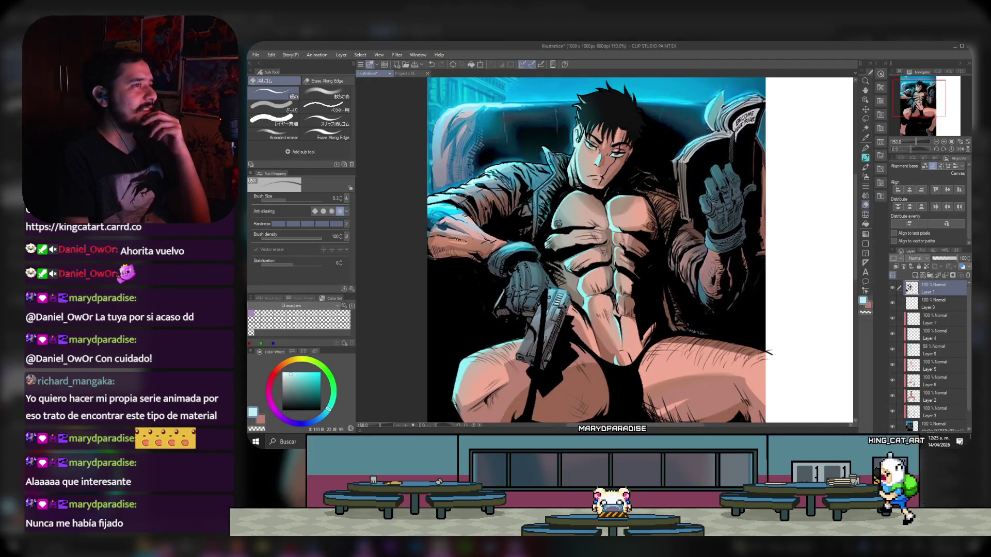